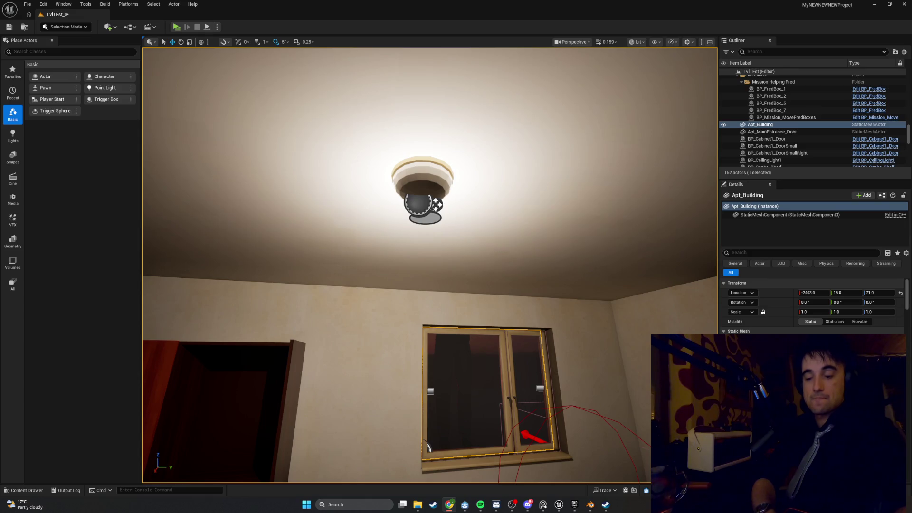
Select the Kitchen_Counter in Unreal and copy its Scale X value of 1.069967.
mouse_move(429, 266)
right_mouse_down()
mouse_move(408, 332)
mouse_move(418, 332)
mouse_move(328, 323)
mouse_move(399, 323)
mouse_move(413, 313)
mouse_move(428, 332)
mouse_move(542, 399)
right_mouse_up()
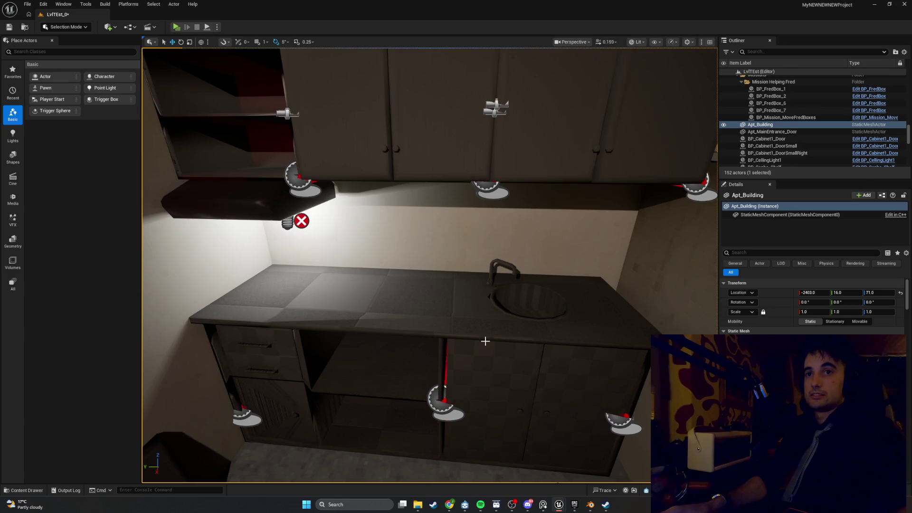
left_click(470, 331)
mouse_move(470, 330)
right_mouse_down()
mouse_move(432, 325)
mouse_move(470, 333)
mouse_move(390, 338)
mouse_move(474, 346)
right_mouse_up()
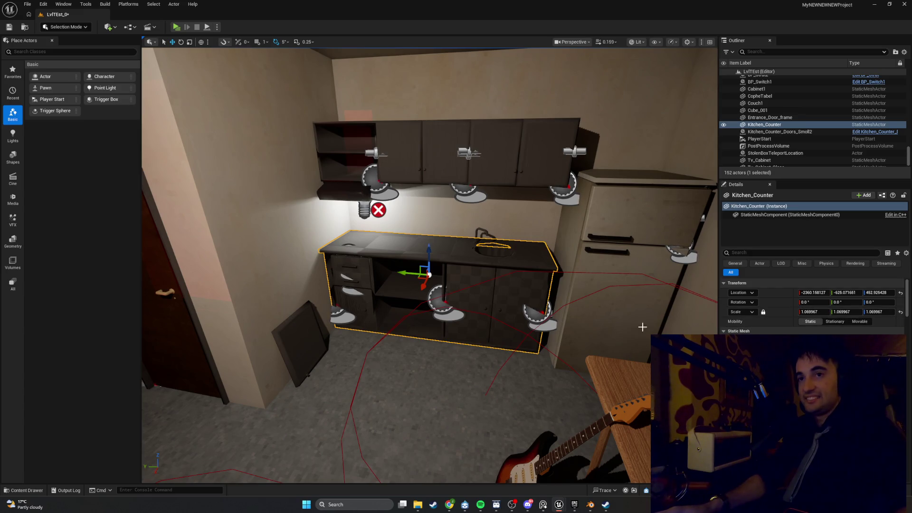
right_click_drag(642, 381, 658, 382)
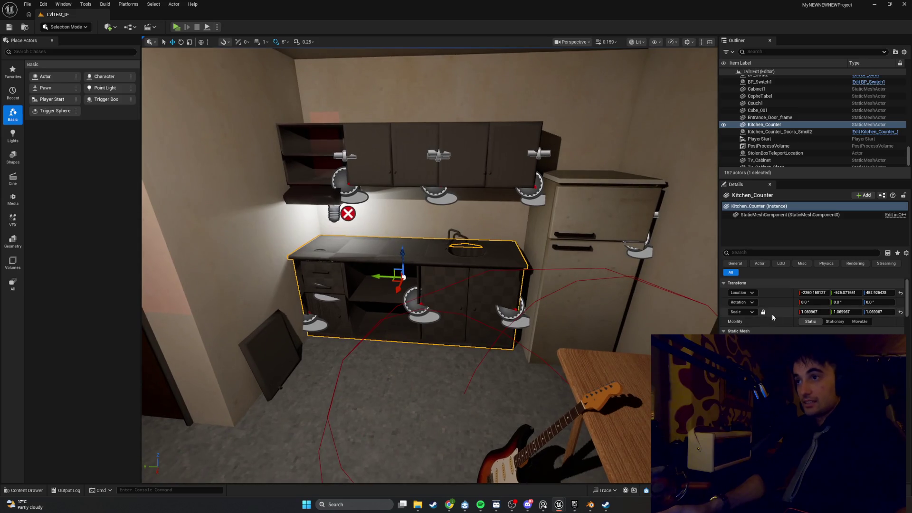
left_click(811, 314)
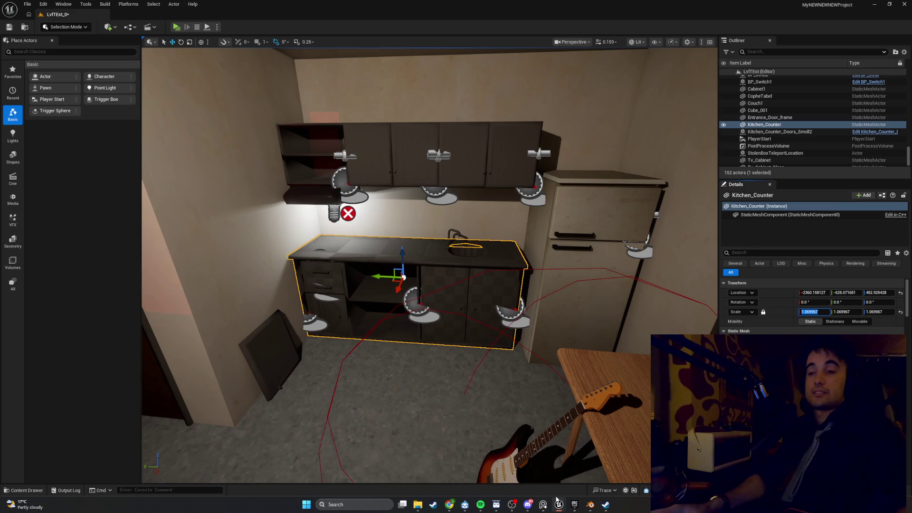
Save the current Blender file and open kitchen_cabinets.blend from the Blednerfiles folder.
left_click(588, 505)
left_click(14, 13)
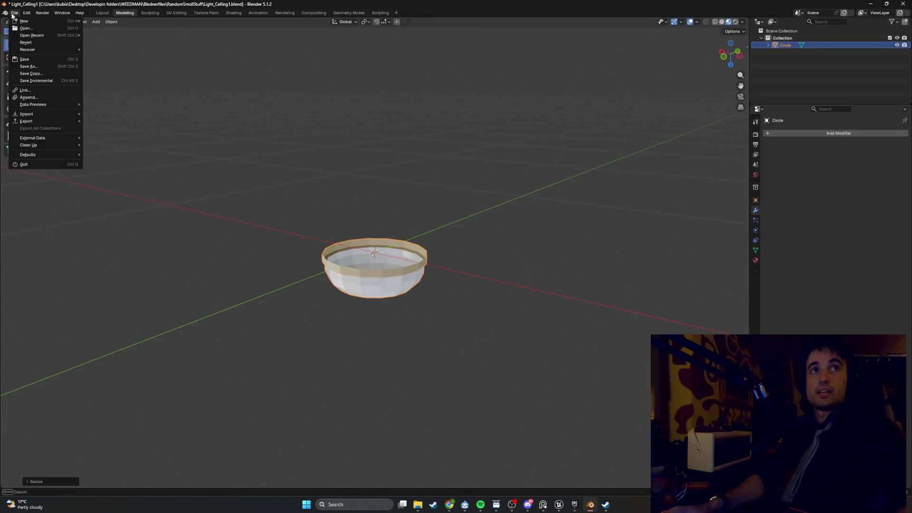
left_click(27, 28)
left_click(421, 263)
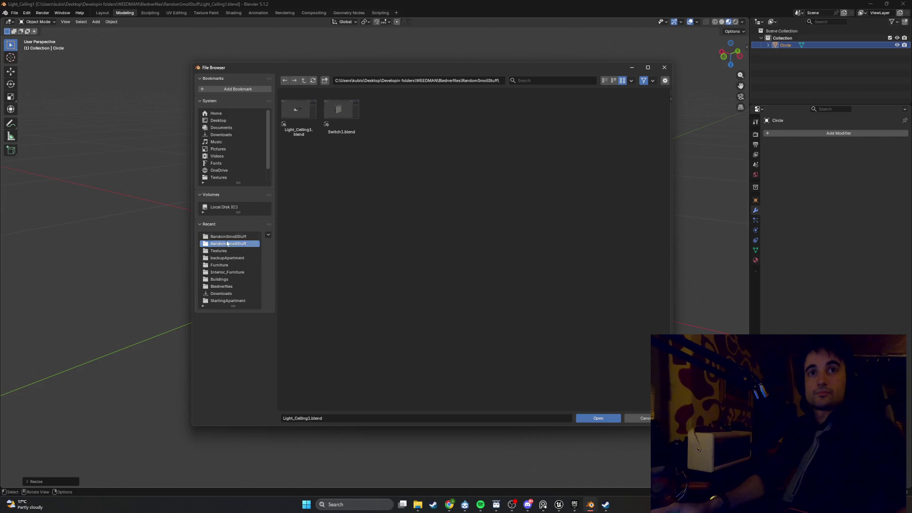
left_click(239, 286)
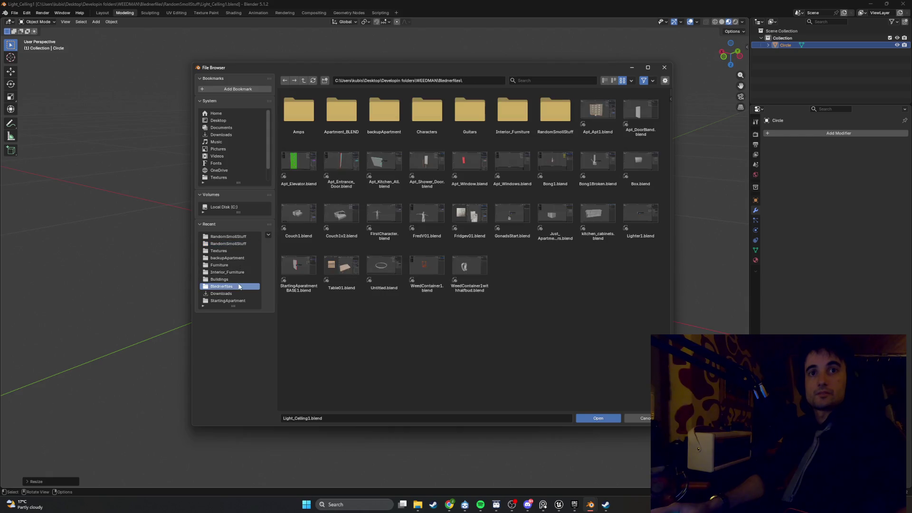
double_click(588, 219)
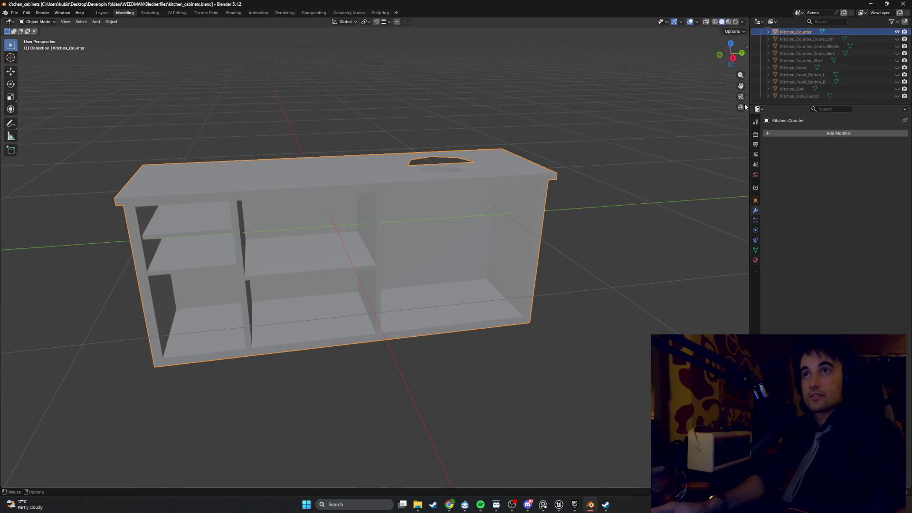
Unhide all kitchen parts in the outliner to inspect them, then start opening another file.
middle_click_drag(618, 161, 541, 178)
left_click_drag(897, 40, 897, 96)
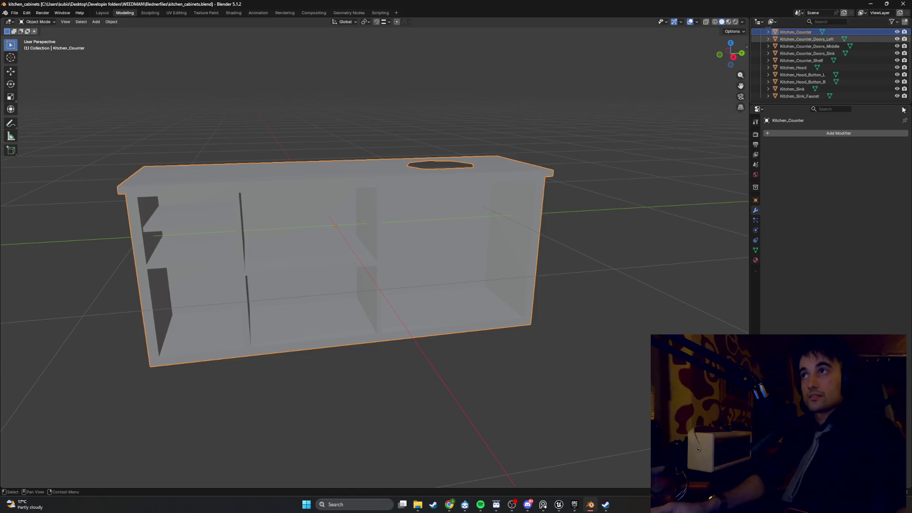
scroll(588, 196, "down", 10)
scroll(534, 220, "up", 2)
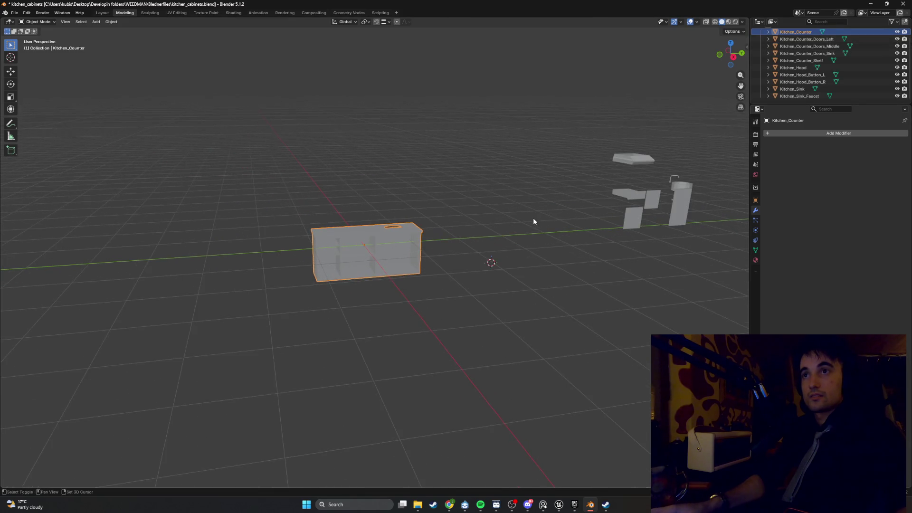
mouse_move(533, 220)
middle_mouse_down()
mouse_move(440, 259)
mouse_move(446, 267)
mouse_move(403, 258)
mouse_move(422, 261)
mouse_move(397, 266)
middle_mouse_up()
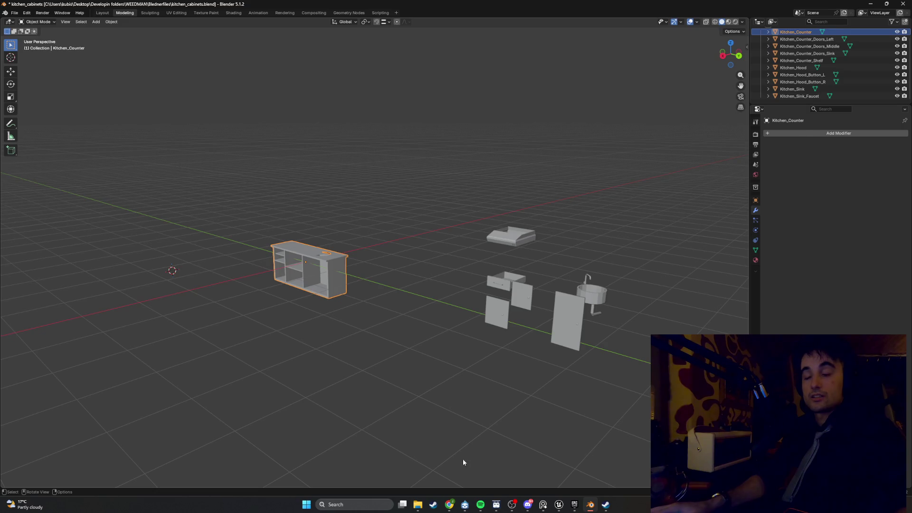
left_click(14, 13)
left_click(23, 33)
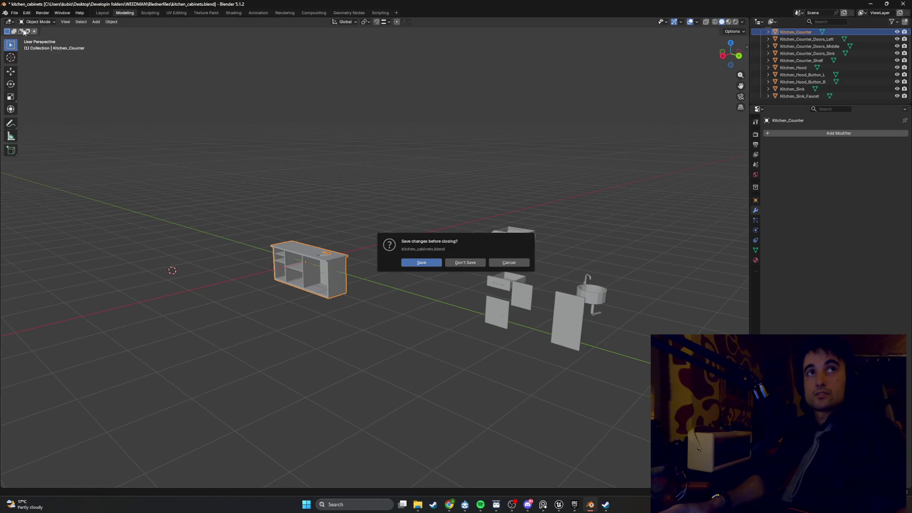
Discard changes and open Apt_Kitchen_All.blend.
left_click(468, 263)
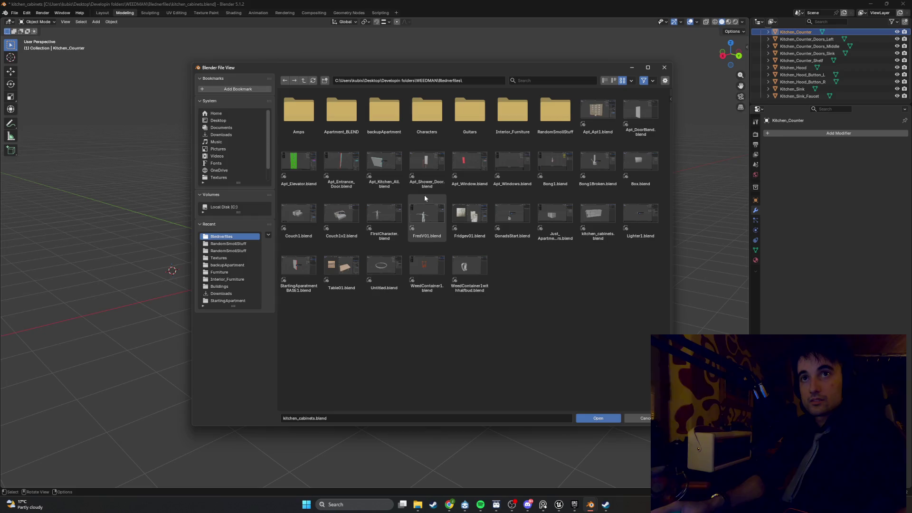
double_click(390, 164)
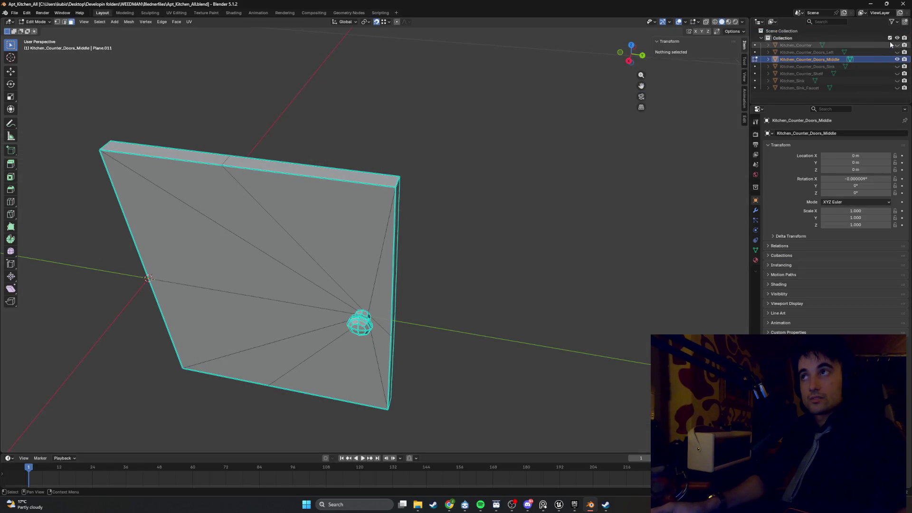
left_click_drag(892, 43, 892, 99)
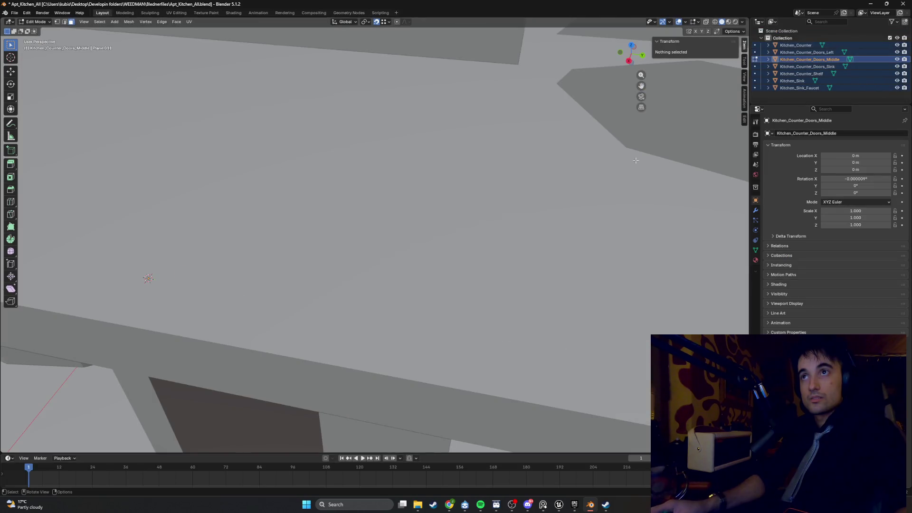
scroll(534, 198, "down", 5)
scroll(534, 197, "down", 4)
mouse_move(498, 209)
middle_mouse_down()
mouse_move(397, 171)
mouse_move(386, 180)
mouse_move(392, 190)
mouse_move(508, 186)
mouse_move(491, 206)
middle_mouse_up()
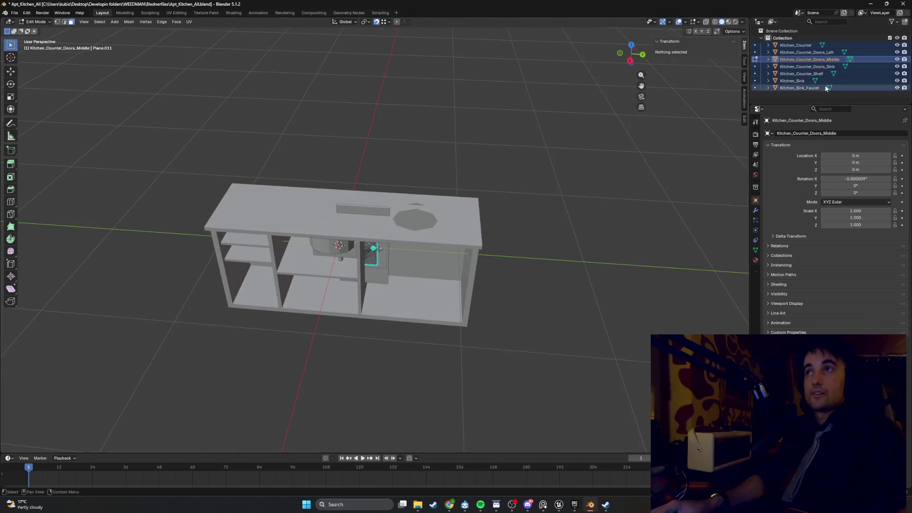
Hide every outliner object except Kitchen_Counter and return to Object Mode.
left_click_drag(897, 66, 897, 88)
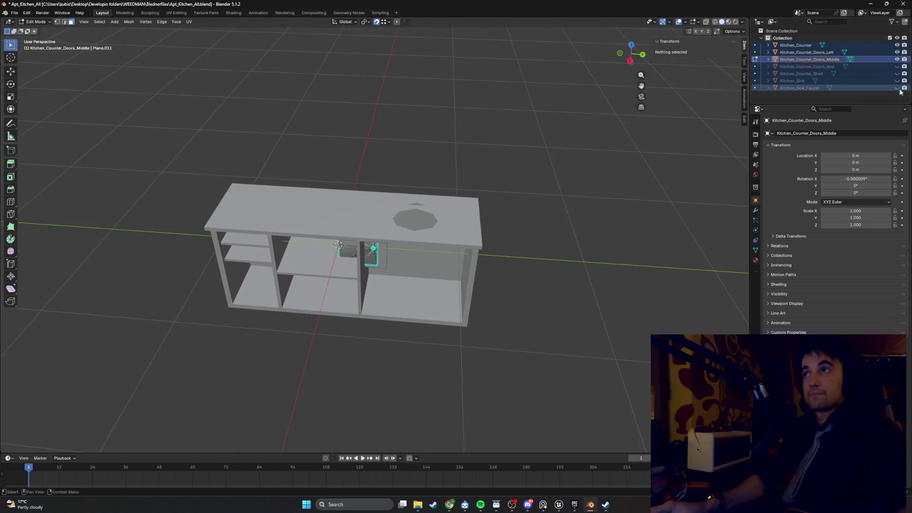
left_click_drag(897, 45, 894, 50)
left_click(897, 52)
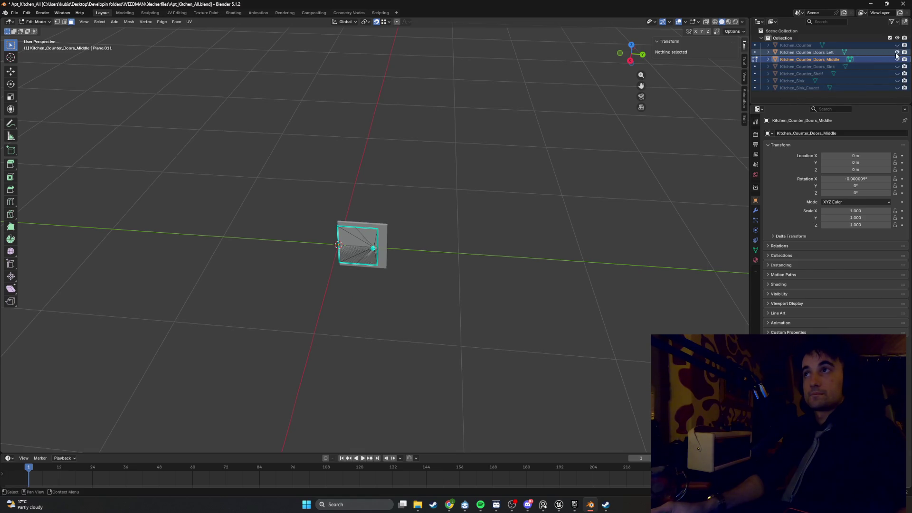
left_click(897, 59)
left_click(897, 52)
left_click(896, 44)
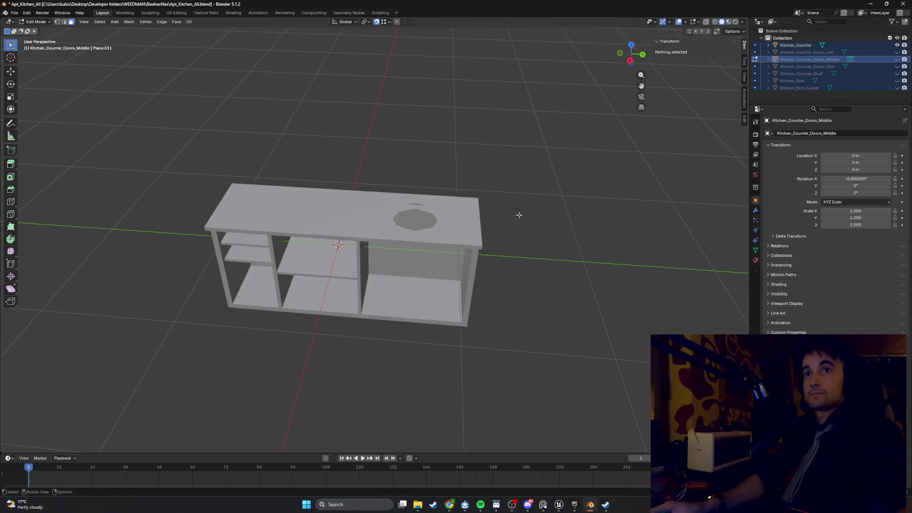
mouse_move(519, 212)
middle_mouse_down()
mouse_move(527, 167)
mouse_move(542, 163)
mouse_move(546, 141)
mouse_move(518, 178)
middle_mouse_up()
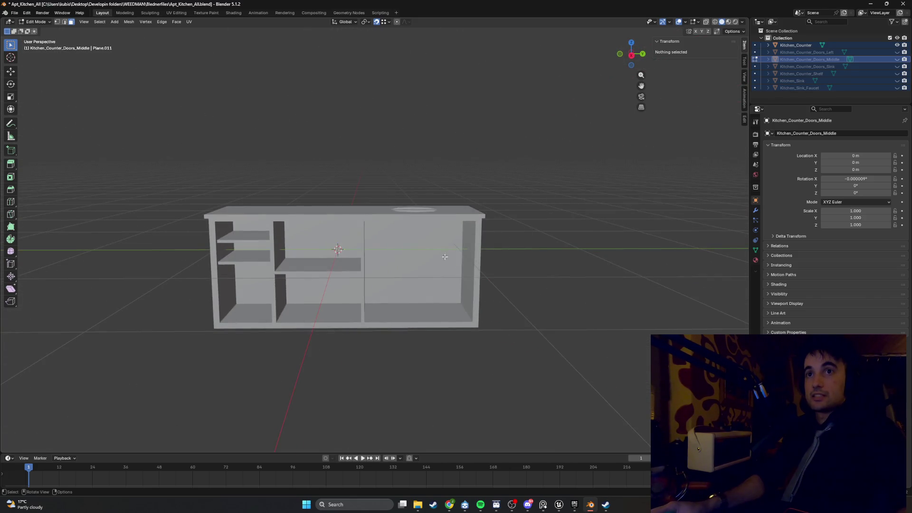
key("Tab")
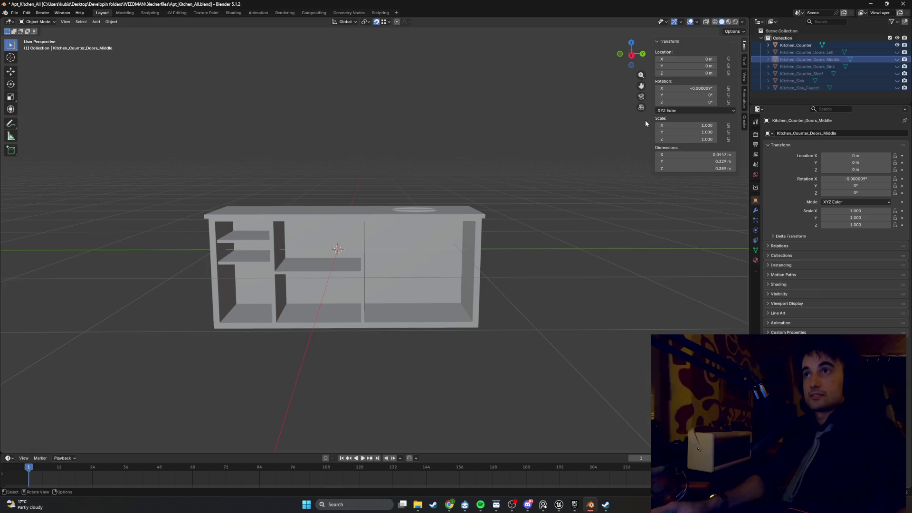
Paste the copied scale into the middle doors' scale fields, then undo the change.
double_click(691, 125)
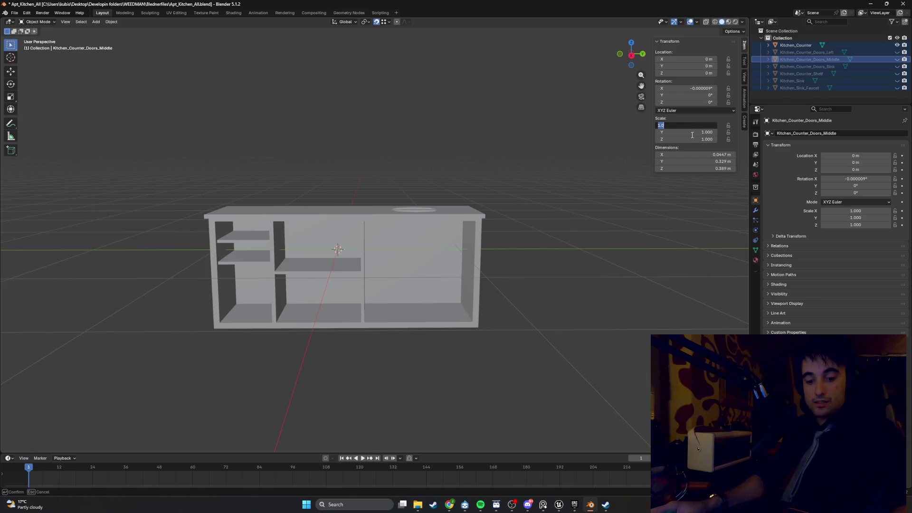
type("1.069967")
left_click(696, 133)
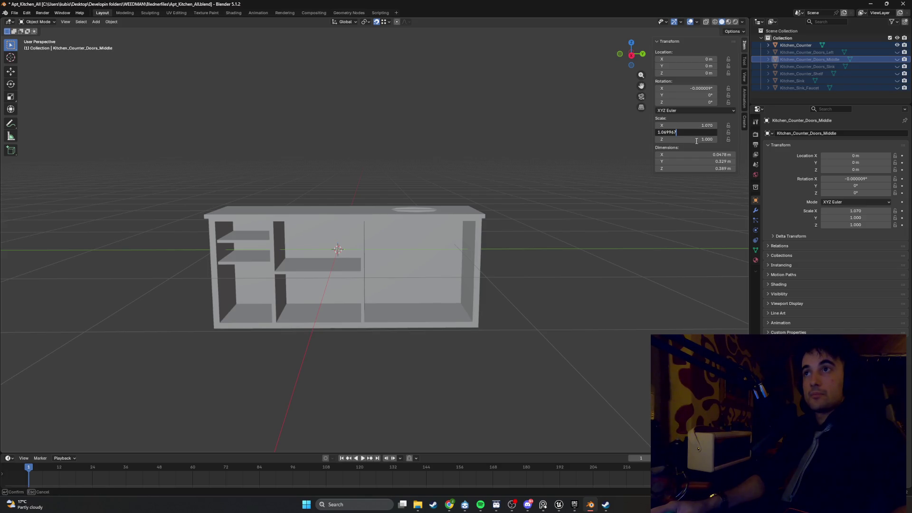
key("Tab")
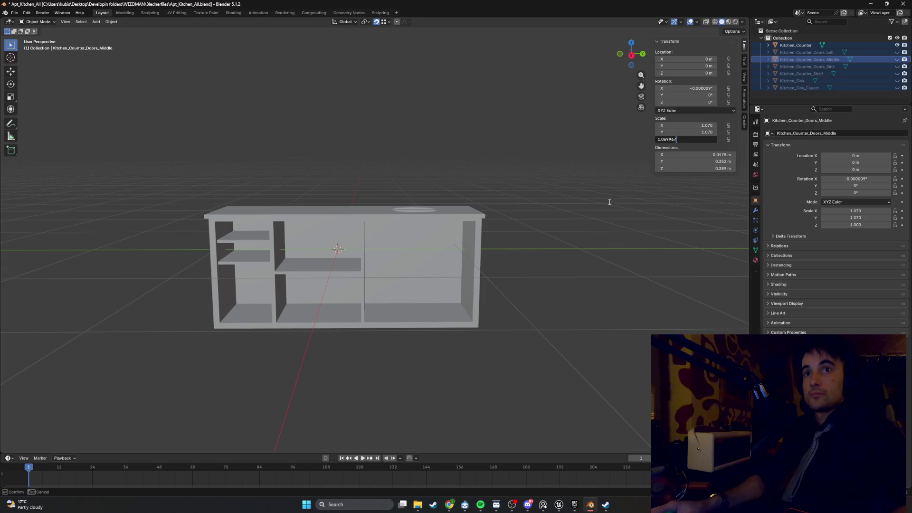
key("Return")
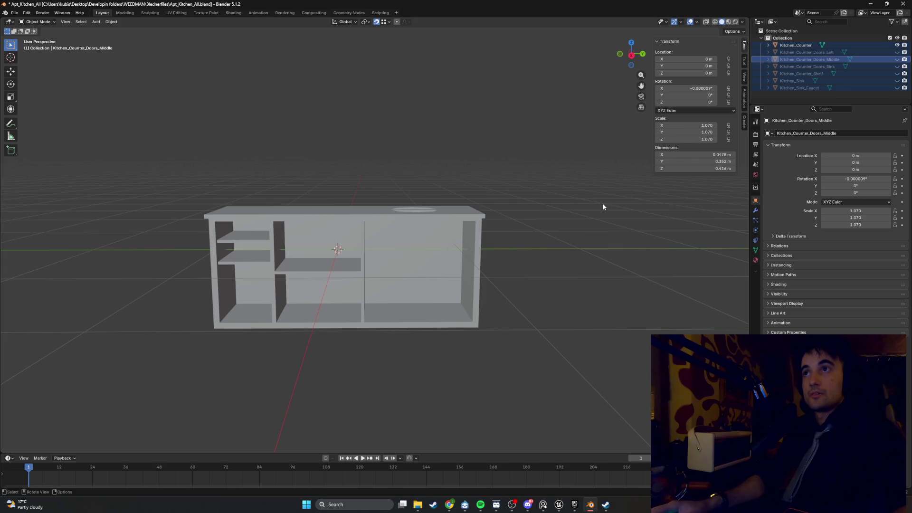
key("ctrl+z")
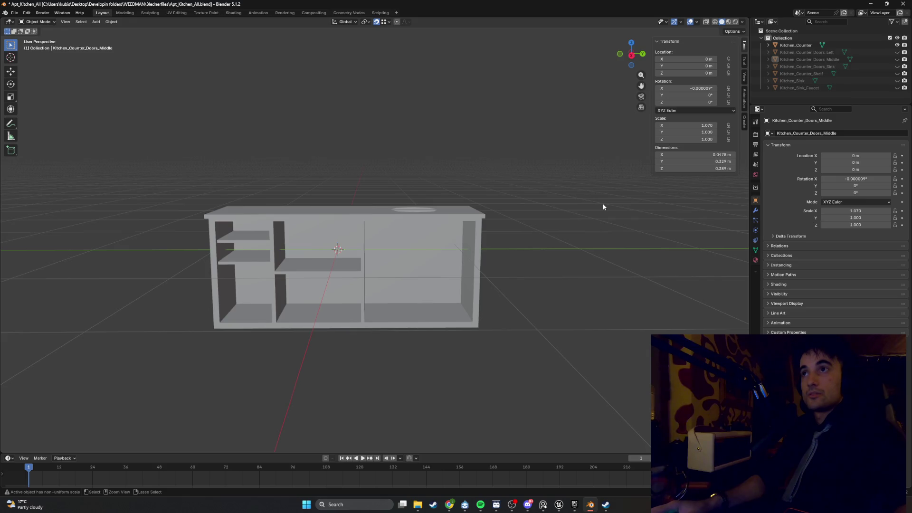
key("ctrl+z")
Select Kitchen_Counter and set its X and Z scale to 1.070.
left_click(796, 45)
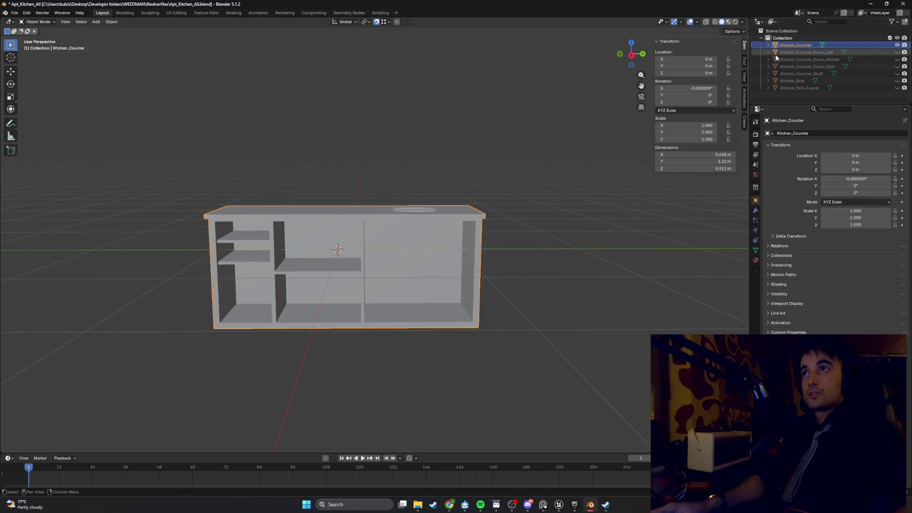
type("1.07")
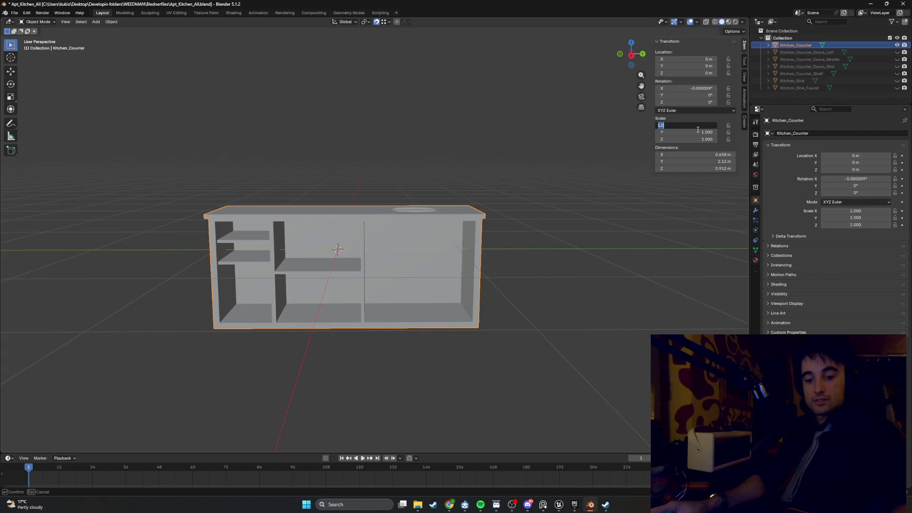
key("Return")
type("1.070")
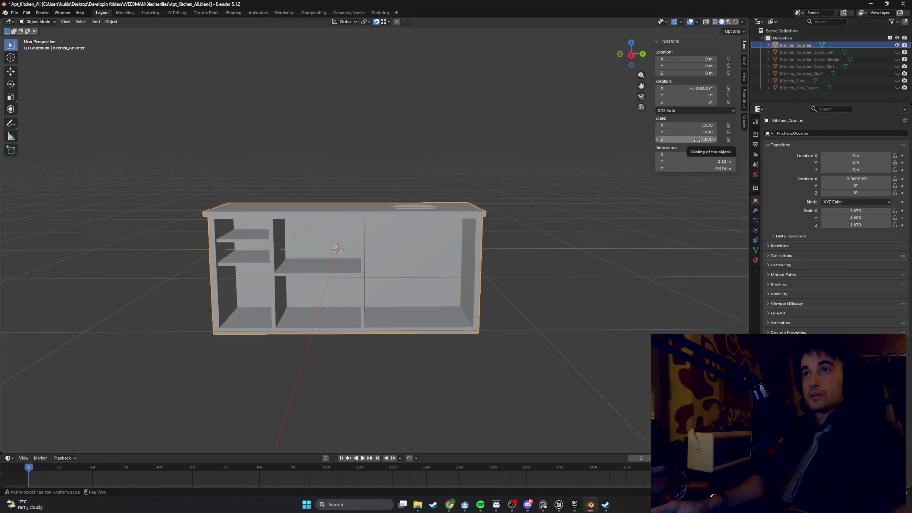
left_click(698, 141)
key("Return")
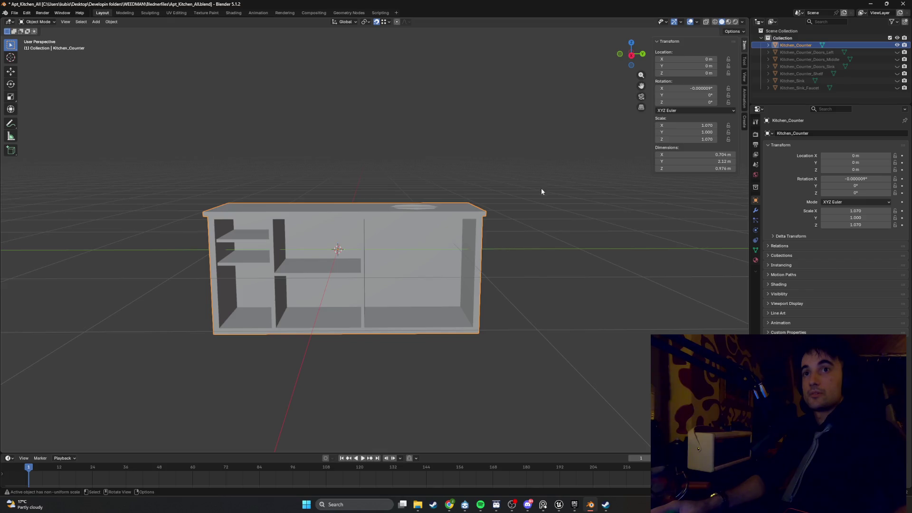
mouse_move(548, 198)
middle_mouse_down()
mouse_move(539, 213)
mouse_move(486, 210)
mouse_move(494, 228)
mouse_move(529, 212)
mouse_move(505, 233)
mouse_move(400, 217)
mouse_move(387, 226)
mouse_move(428, 215)
mouse_move(463, 221)
mouse_move(494, 198)
mouse_move(429, 205)
mouse_move(401, 223)
mouse_move(430, 216)
mouse_move(407, 261)
mouse_move(417, 264)
mouse_move(455, 252)
mouse_move(339, 247)
mouse_move(444, 253)
middle_mouse_up()
Inspect the counter top in Edit Mode, then in Object Mode call up the Add > Mesh menu.
key("Tab")
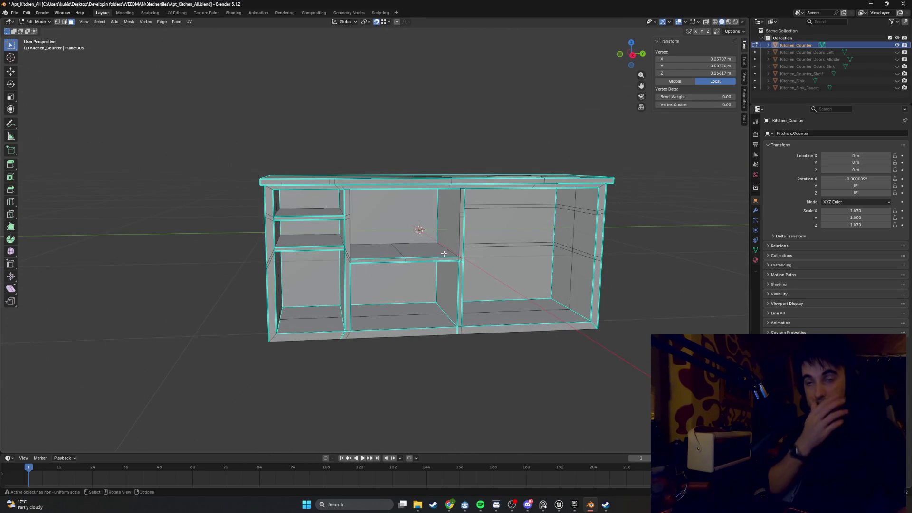
mouse_move(443, 253)
middle_mouse_down()
mouse_move(516, 221)
mouse_move(473, 266)
middle_mouse_up()
scroll(518, 221, "down", 3)
key("shift+a")
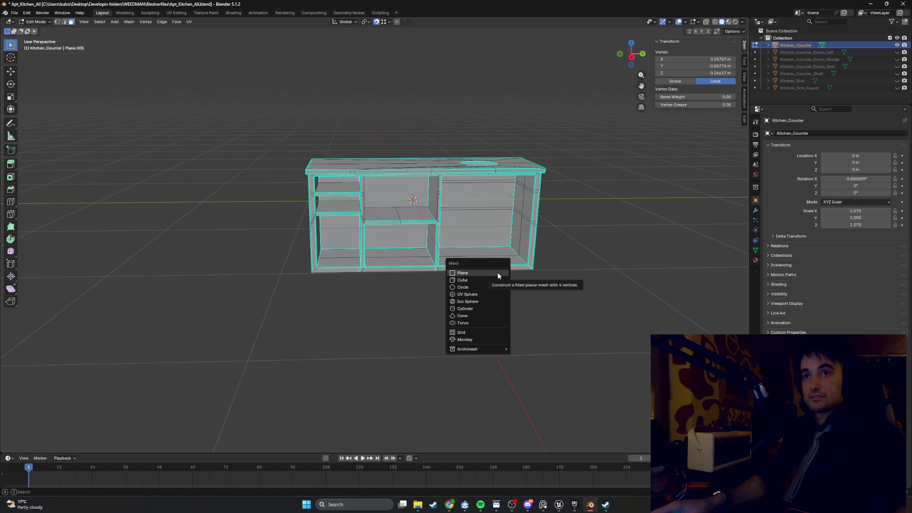
key("Escape")
key("Tab")
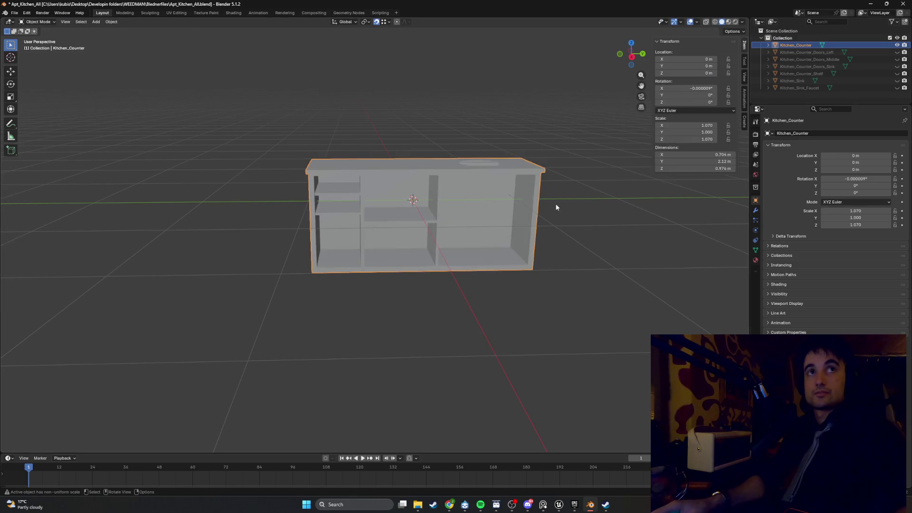
key("shift+a")
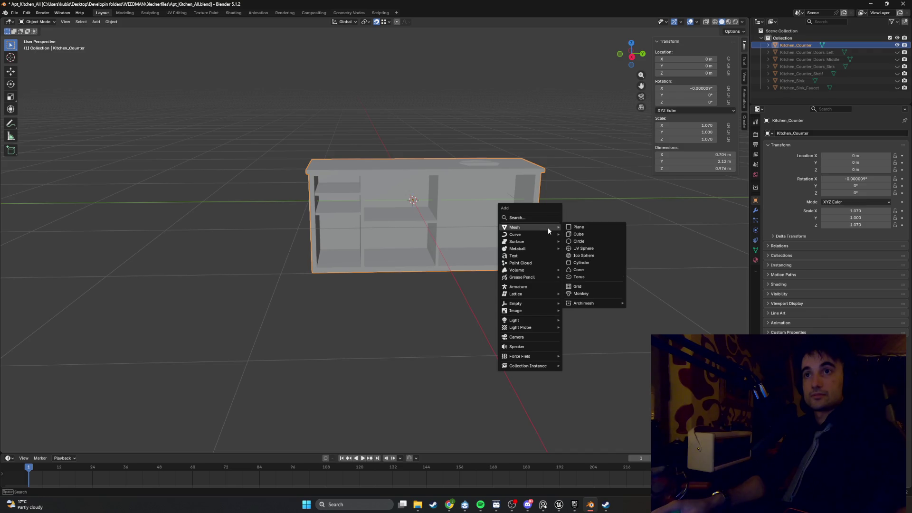
Add a plane and lower it to Z -0.628 m.
left_click(568, 228)
mouse_move(565, 235)
middle_mouse_down()
mouse_move(483, 238)
mouse_move(499, 232)
mouse_move(477, 230)
middle_mouse_up()
mouse_move(376, 174)
middle_mouse_down()
mouse_move(410, 174)
mouse_move(389, 162)
middle_mouse_up()
key("g")
key("z")
left_click(313, 265)
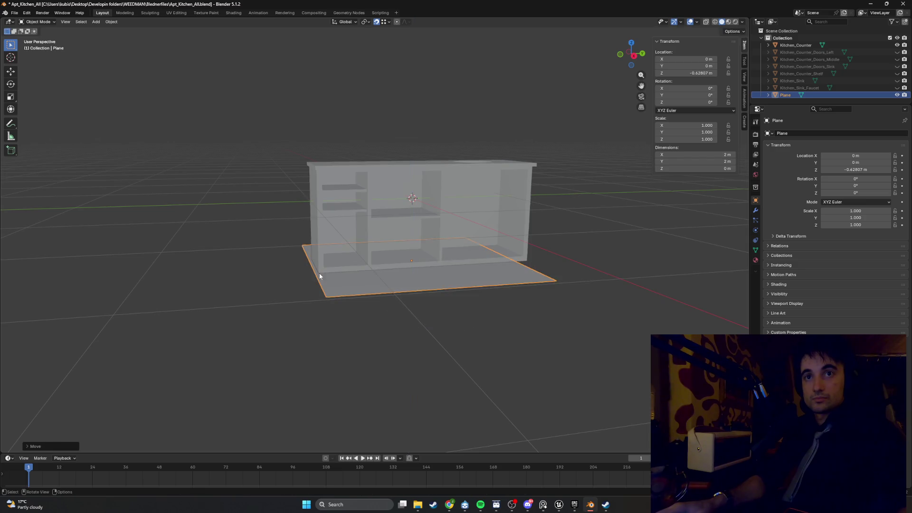
mouse_move(314, 265)
middle_mouse_down()
mouse_move(335, 258)
mouse_move(363, 294)
mouse_move(400, 303)
middle_mouse_up()
In Edit Mode, move the plane's front edge along X and Y to narrow it.
key("Tab")
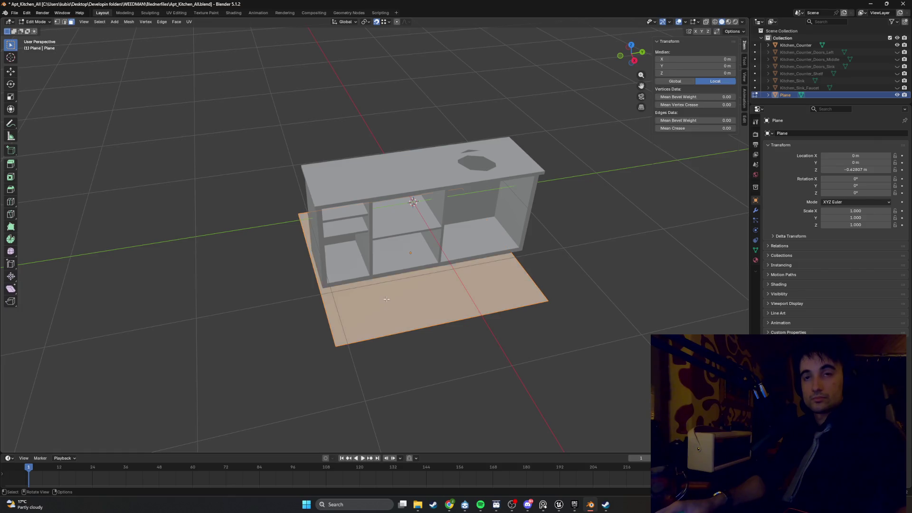
middle_click_drag(405, 327, 437, 318)
key("g")
key("x")
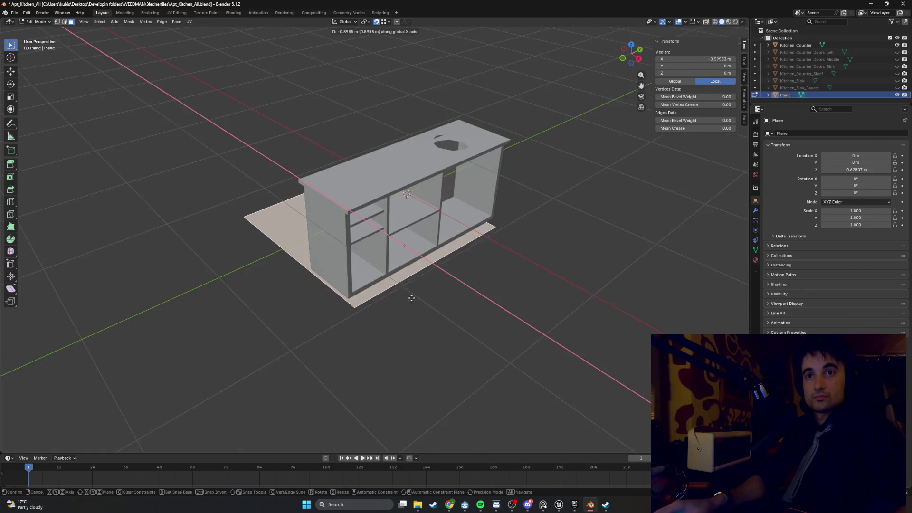
key("Escape")
key("2")
left_click(444, 317)
key("g")
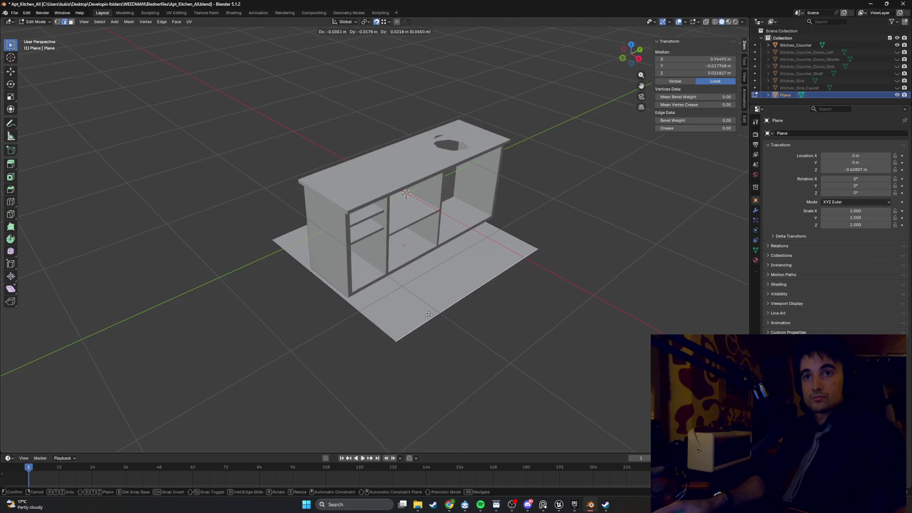
key("x")
left_click(354, 301)
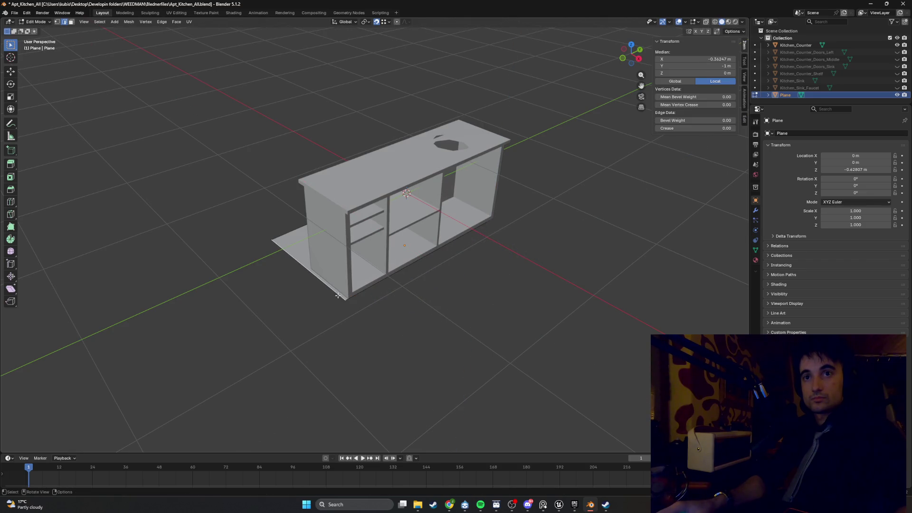
key("g")
key("y")
left_click(349, 299)
Shorten the plane along X and reposition another edge to reach 0.592 × 2.09 m.
middle_click_drag(349, 299, 424, 284)
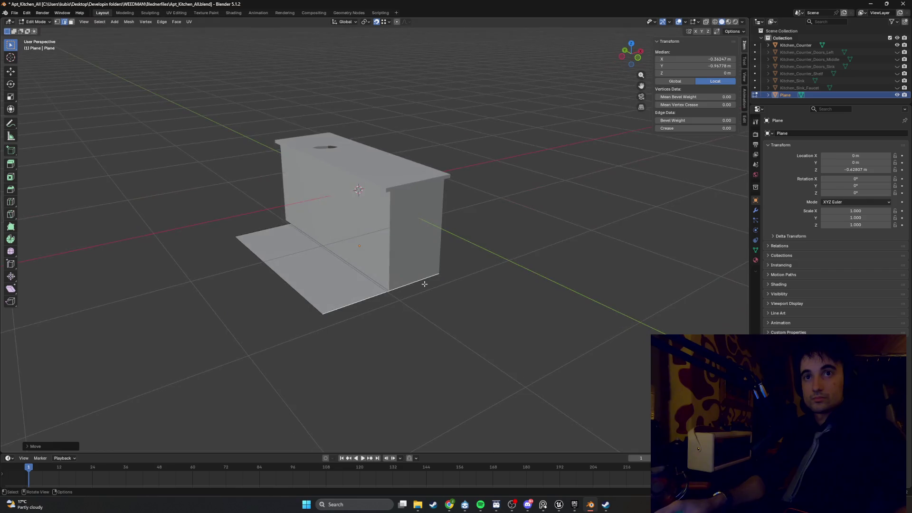
key("g")
key("x")
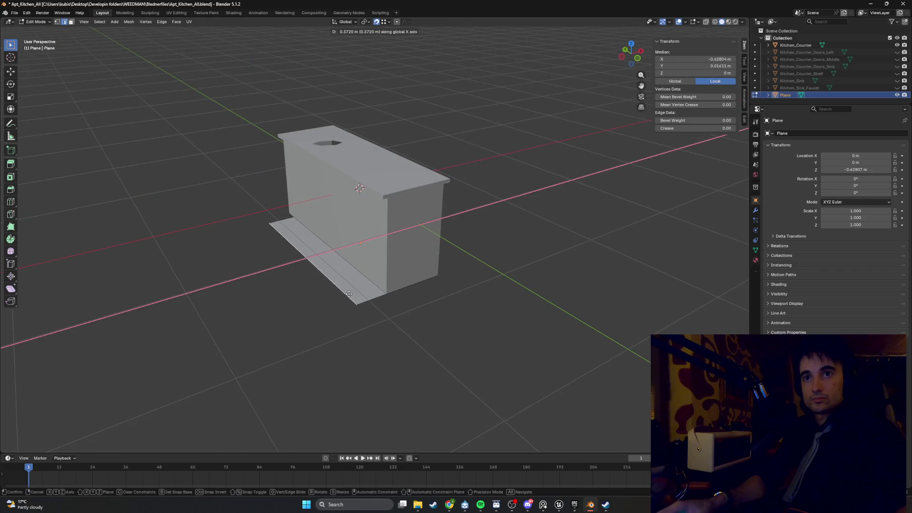
left_click(388, 296)
mouse_move(388, 297)
middle_mouse_down()
mouse_move(390, 272)
mouse_move(431, 231)
middle_mouse_up()
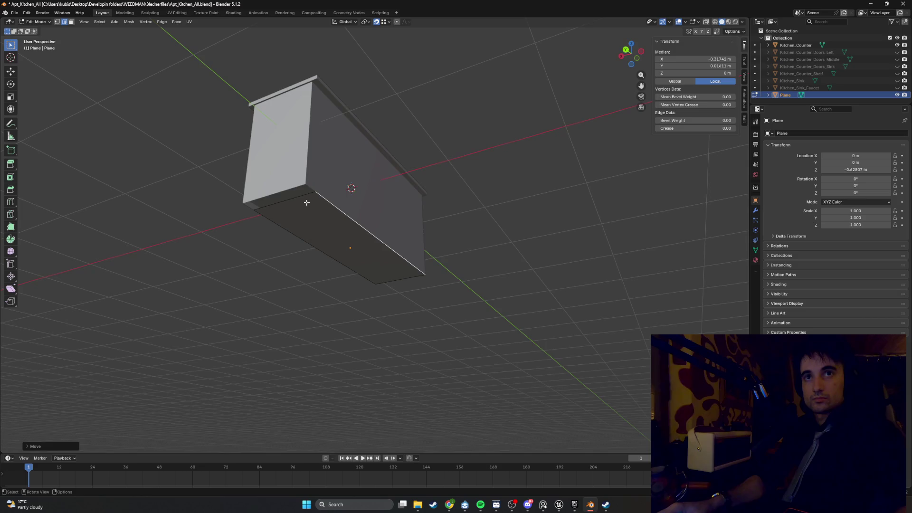
mouse_move(298, 197)
middle_mouse_down()
mouse_move(281, 278)
mouse_move(261, 271)
mouse_move(354, 187)
mouse_move(387, 248)
mouse_move(374, 263)
mouse_move(390, 269)
mouse_move(380, 291)
mouse_move(431, 276)
middle_mouse_up()
key("g")
left_click(271, 265)
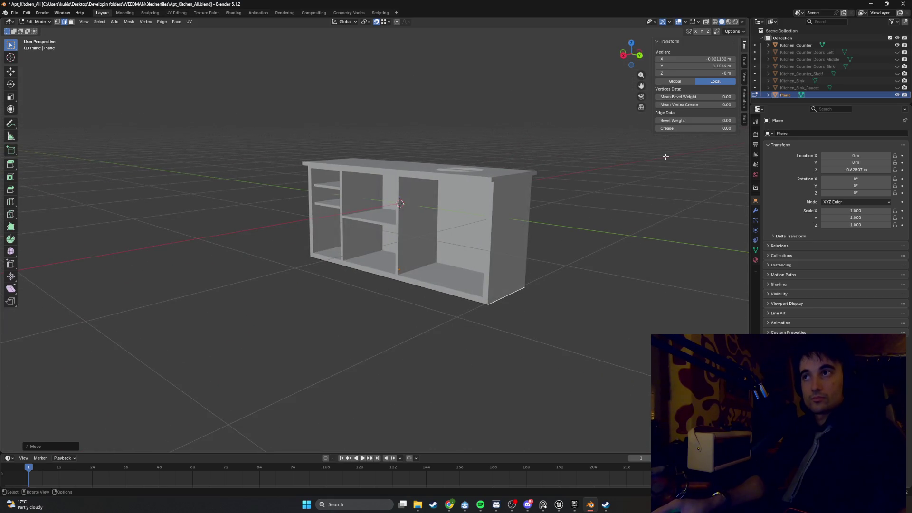
Switch the viewport to wireframe shading to see through the counter.
middle_click_drag(511, 220, 552, 231)
key("z")
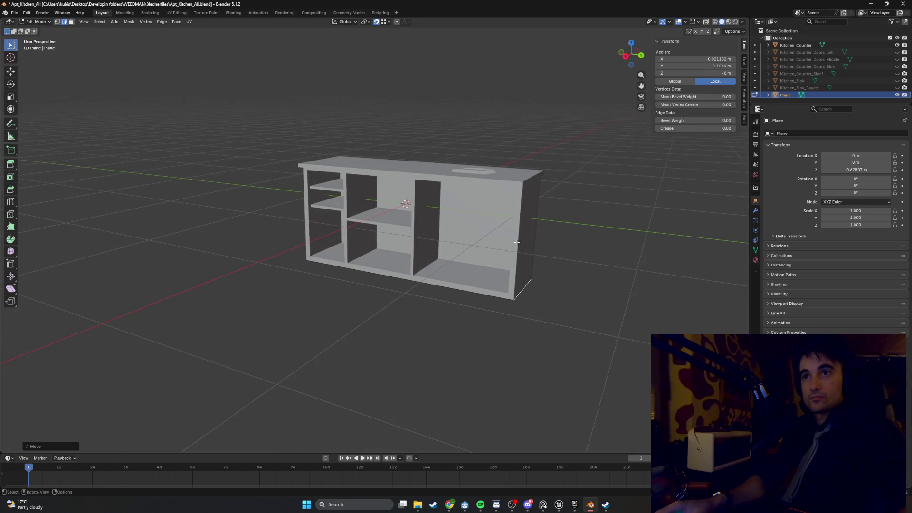
key("z")
left_click(451, 248)
scroll(442, 249, "up", 3)
scroll(456, 259, "up", 3)
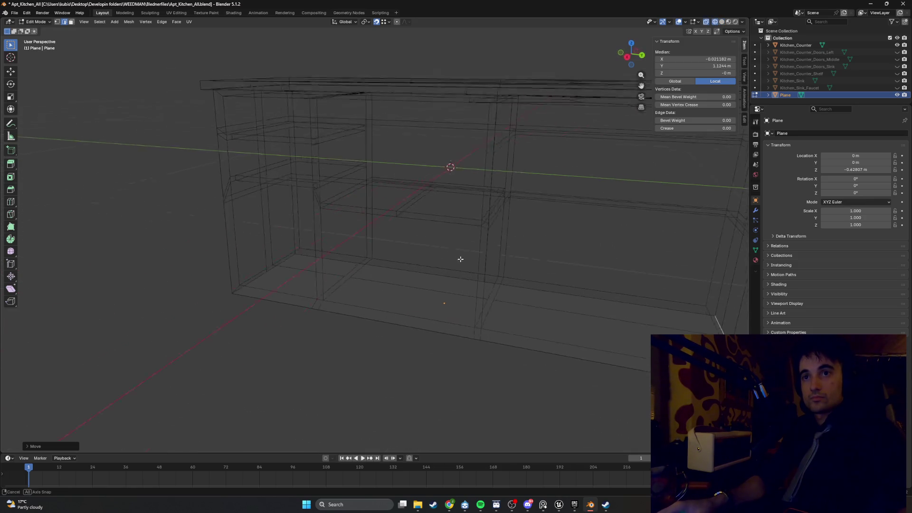
scroll(466, 274, "down", 5)
Move the plane along X to -1.0001 m beside the counter.
key("Tab")
middle_click_drag(446, 263, 402, 254)
key("g")
key("x")
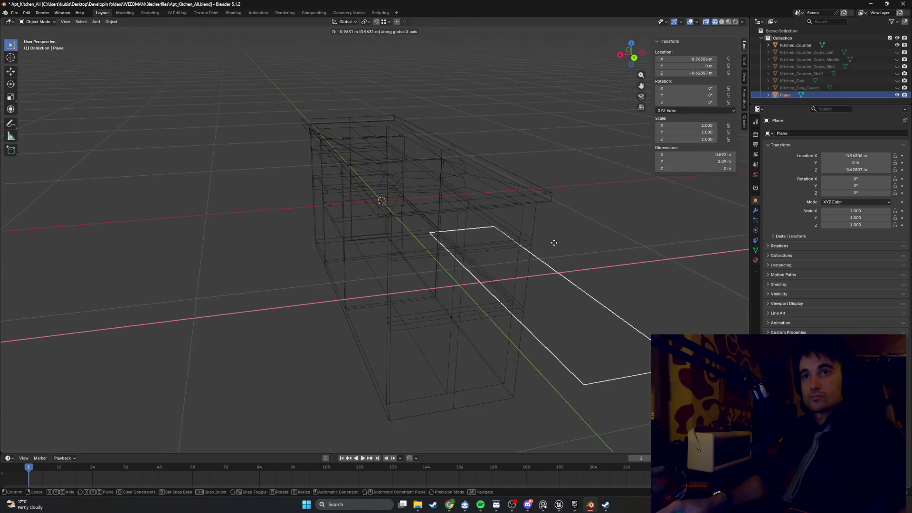
left_click(540, 258)
Flatten the plane's geometry along Z, restore solid shading and return to Object Mode.
scroll(496, 246, "down", 3)
key("Tab")
scroll(488, 267, "up", 3)
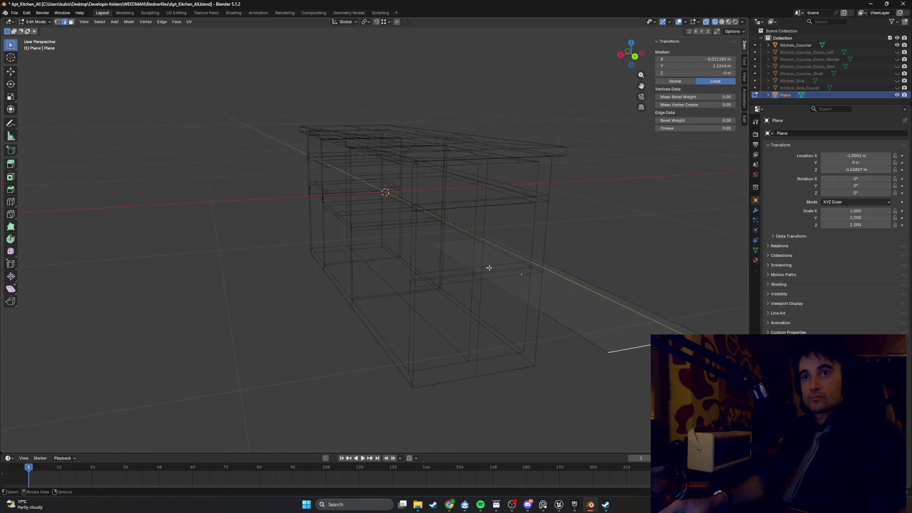
key("s")
key("z")
left_click(570, 300)
mouse_move(570, 299)
middle_mouse_down()
mouse_move(515, 292)
mouse_move(525, 291)
mouse_move(511, 306)
middle_mouse_up()
key("shift+z")
key("Tab")
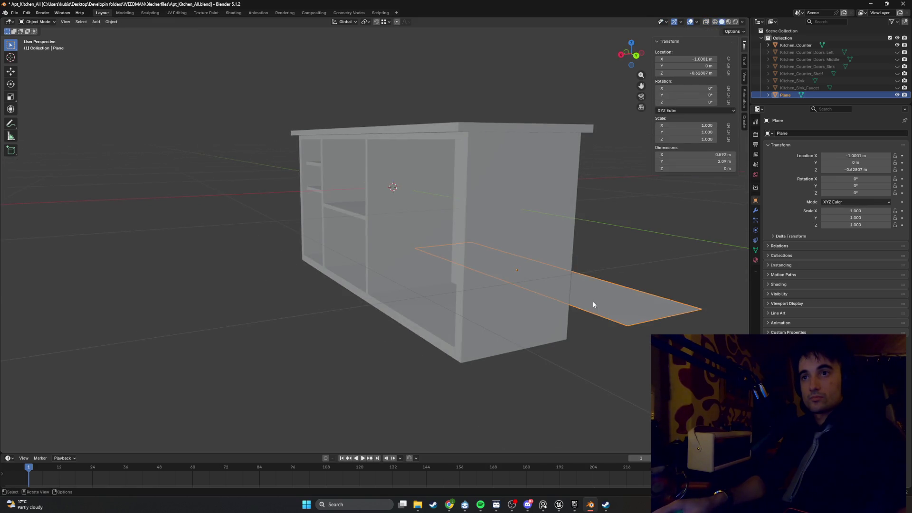
Extrude the plane's face upward with snapping into a 0.0509 m-thick slab.
key("Tab")
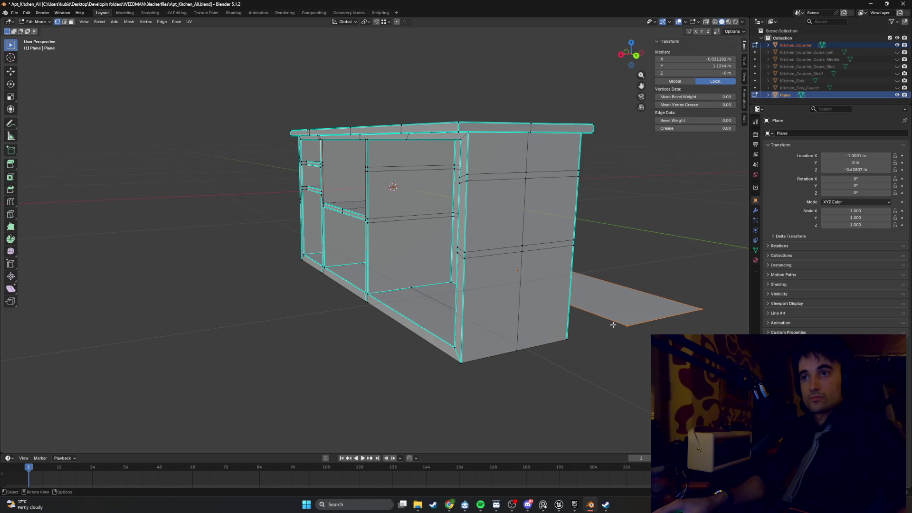
key("3")
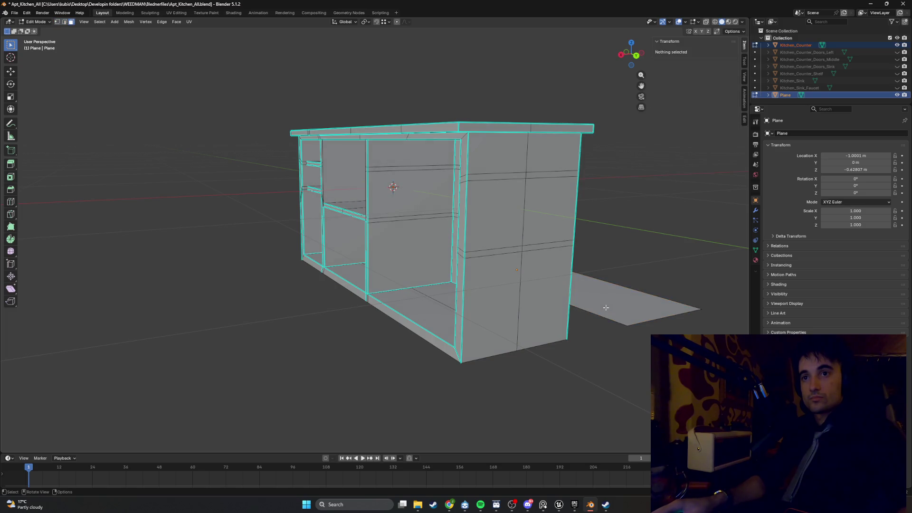
left_click(602, 314)
middle_click_drag(602, 314, 570, 307)
key("e")
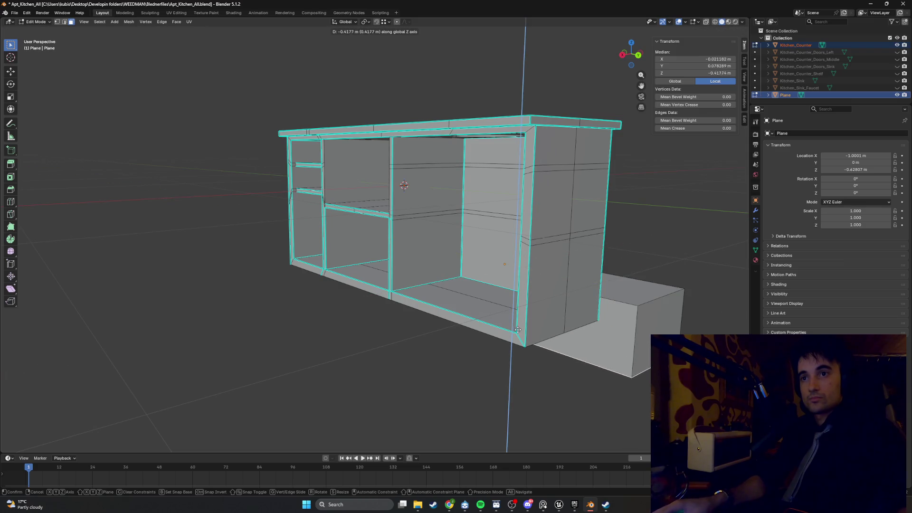
key("ctrl")
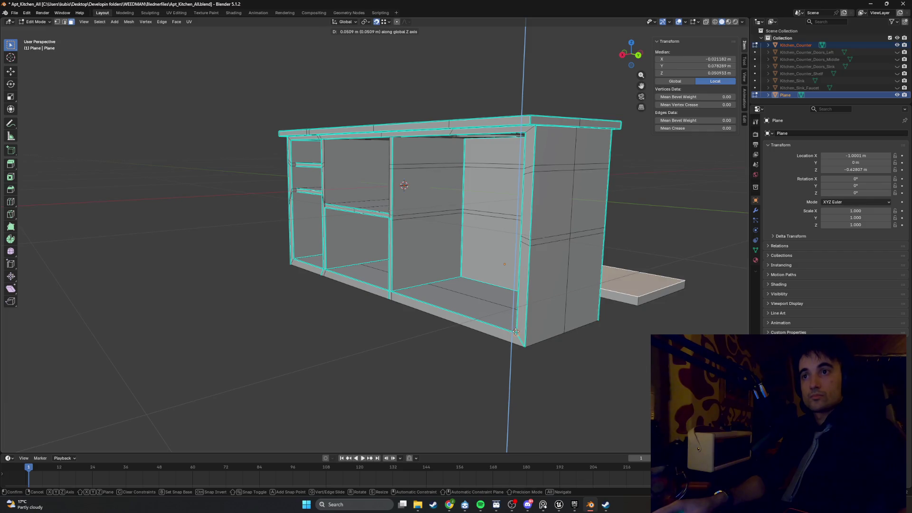
left_click(515, 332)
mouse_move(515, 332)
middle_mouse_down()
mouse_move(536, 313)
mouse_move(560, 266)
mouse_move(598, 290)
mouse_move(622, 283)
middle_mouse_up()
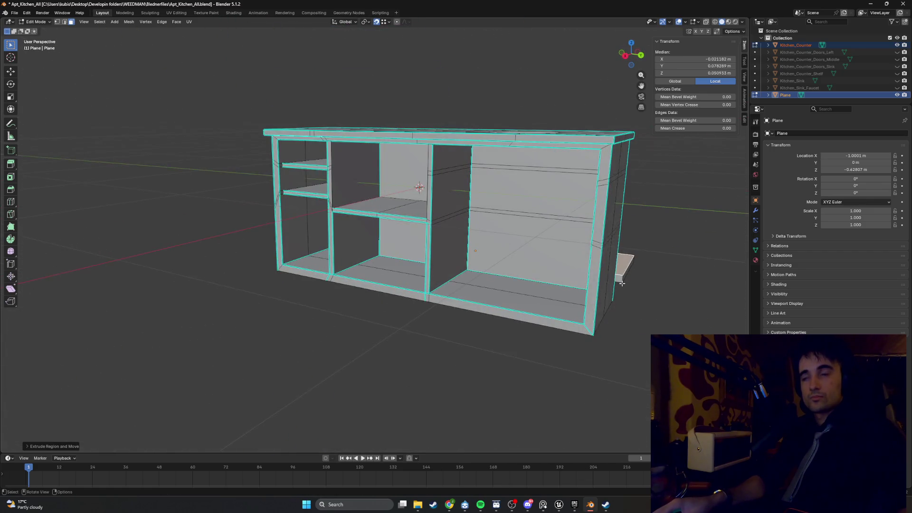
left_click(481, 504)
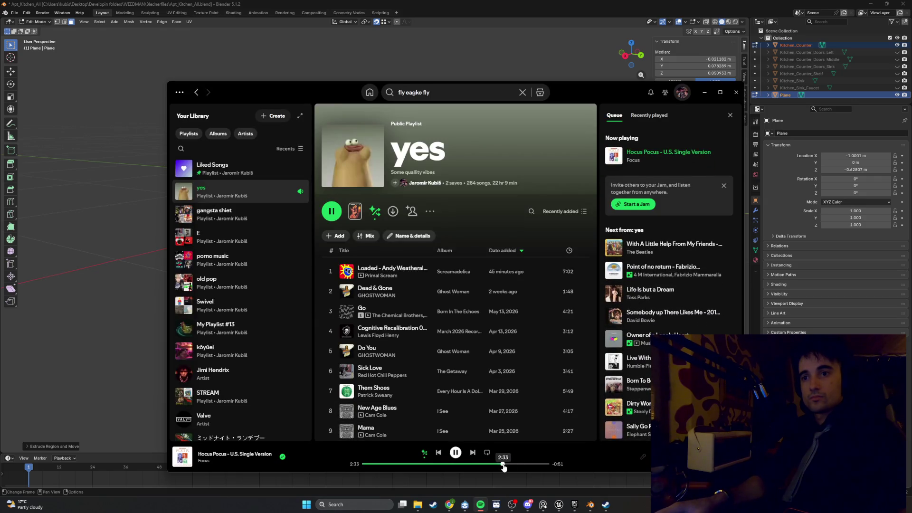
Skip Spotify to the next track, Point of no return, and minimize it back to Blender.
key("ctrl+Right")
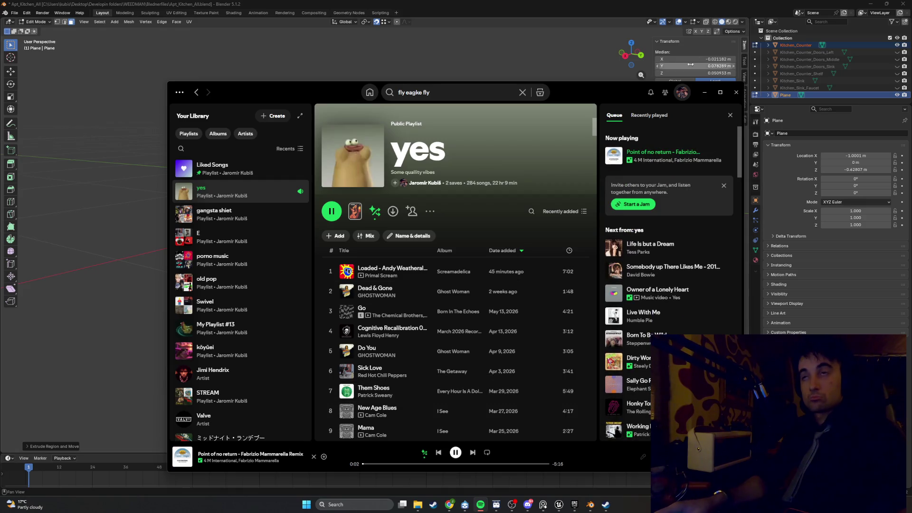
left_click(704, 92)
mouse_move(551, 204)
middle_mouse_down()
mouse_move(472, 199)
mouse_move(472, 158)
mouse_move(488, 166)
mouse_move(478, 193)
mouse_move(469, 194)
mouse_move(477, 181)
mouse_move(584, 228)
mouse_move(516, 233)
mouse_move(430, 221)
mouse_move(392, 229)
mouse_move(343, 205)
middle_mouse_up()
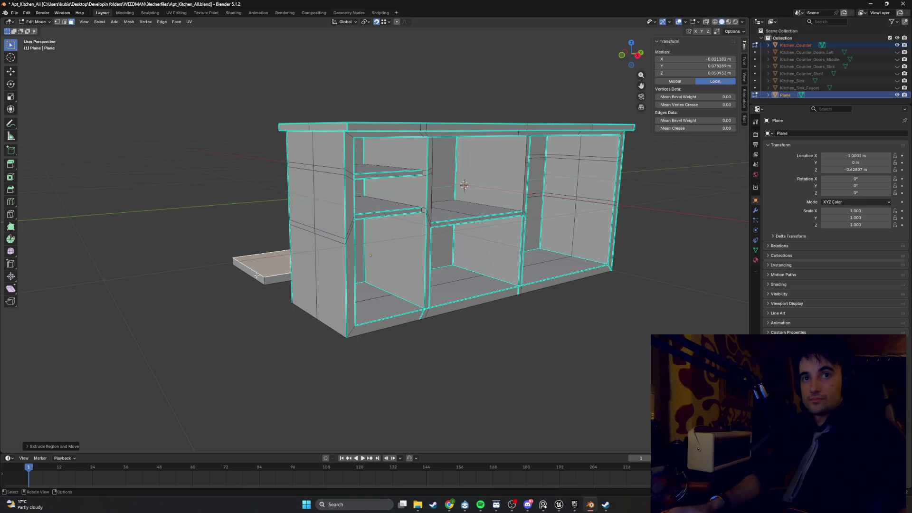
Select all the counter geometry and nudge it about 0.05 m along Y beside the slab.
key("alt+a")
middle_click_drag(257, 275, 257, 285)
key("a")
key("g")
key("y")
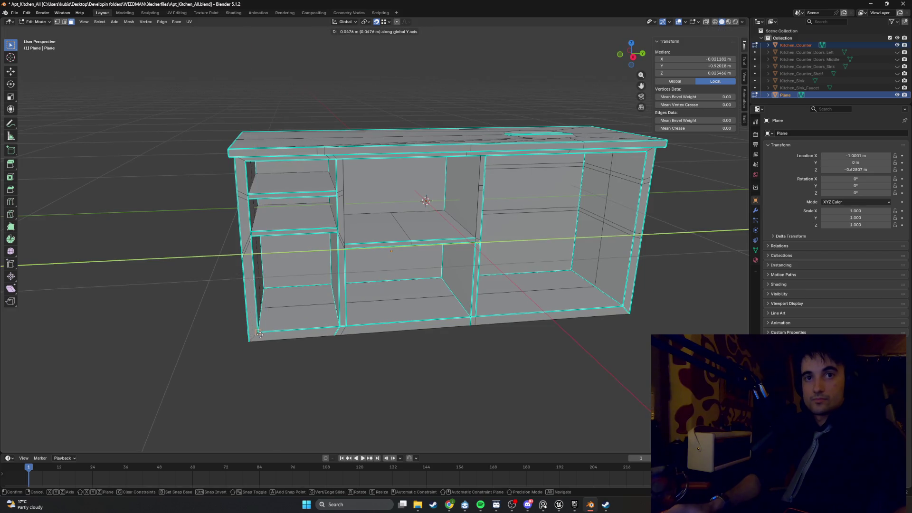
left_click(260, 334)
mouse_move(260, 335)
middle_mouse_down()
mouse_move(477, 327)
mouse_move(497, 338)
mouse_move(540, 301)
mouse_move(507, 284)
mouse_move(471, 287)
mouse_move(513, 328)
mouse_move(587, 334)
middle_mouse_up()
key("g")
key("y")
left_click(509, 328)
Switch the viewport to wireframe shading and clear the selection.
key("z")
left_click(509, 285)
left_click(633, 350)
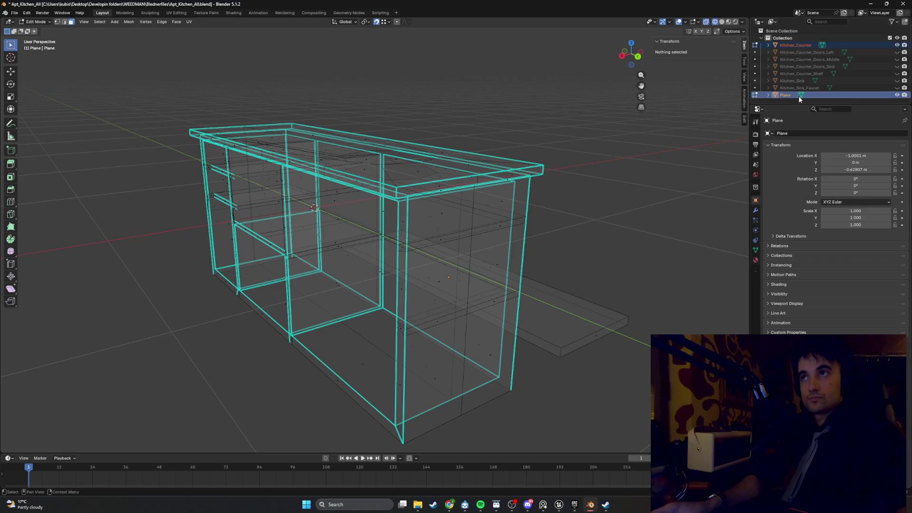
Copy and paste the base slab Plane to create Plane.001.
left_click_drag(799, 104, 791, 151)
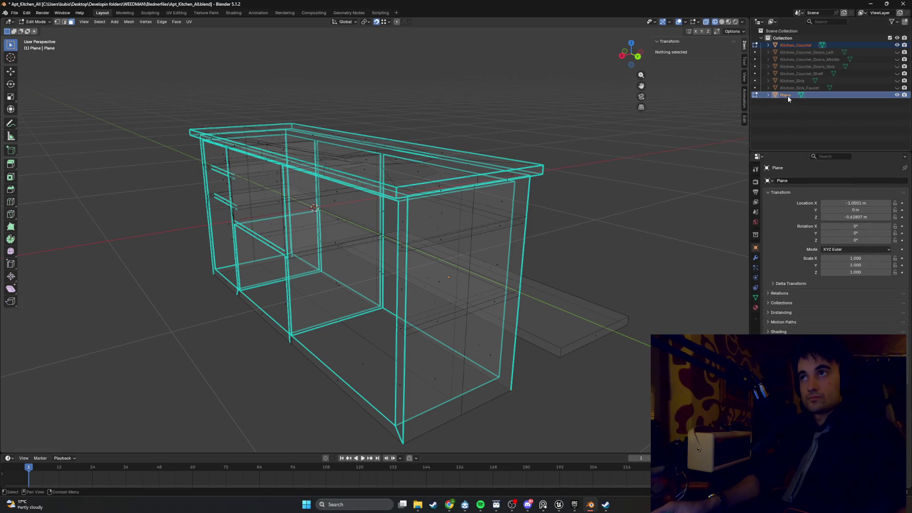
left_click(787, 96)
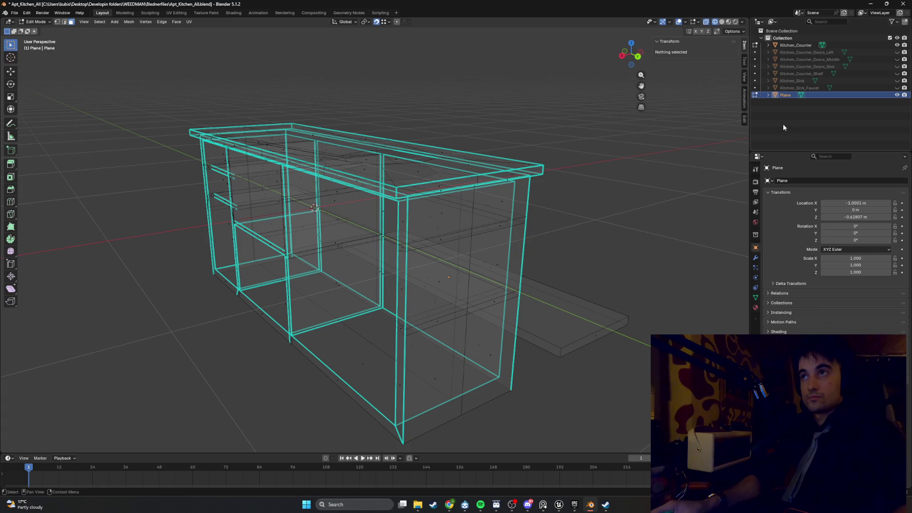
left_click(786, 117)
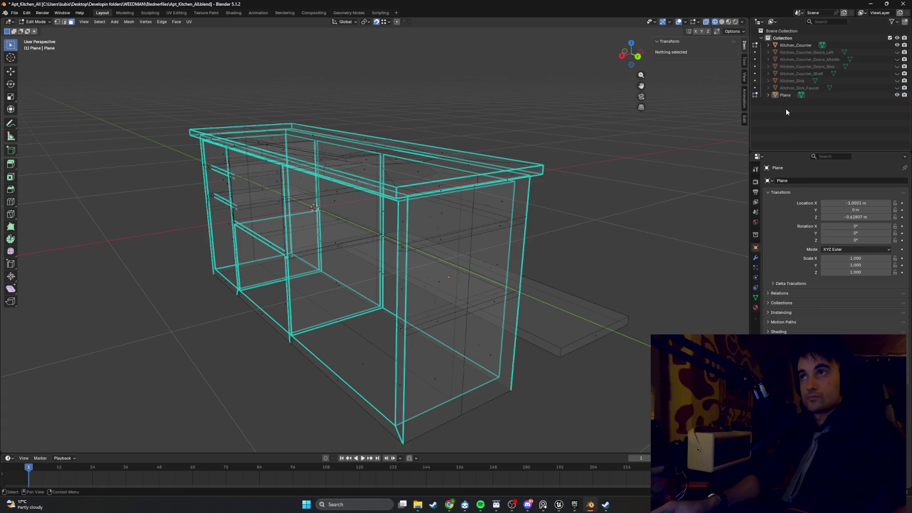
left_click(786, 97)
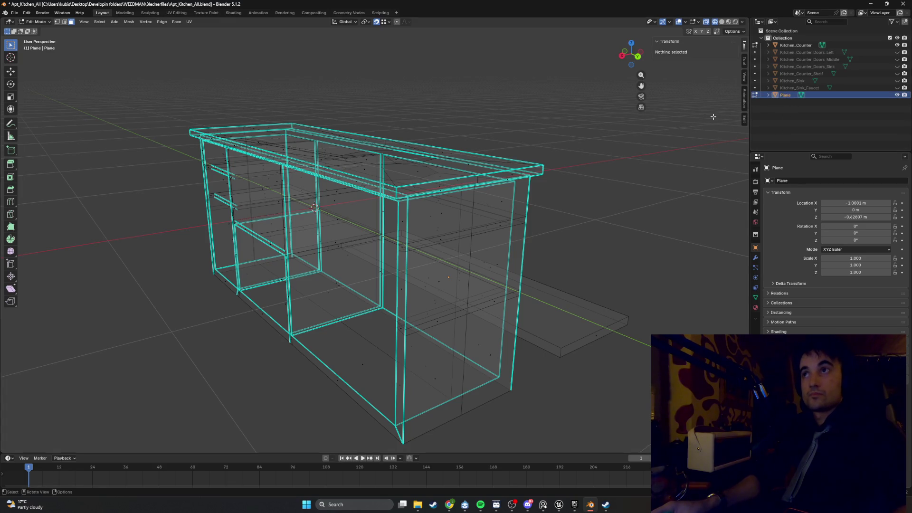
key("Tab")
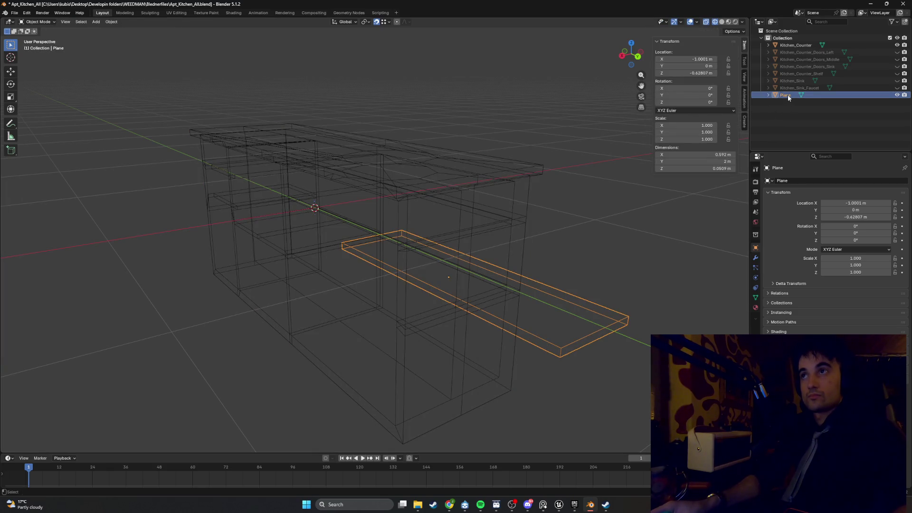
key("ctrl+c")
key("ctrl+v")
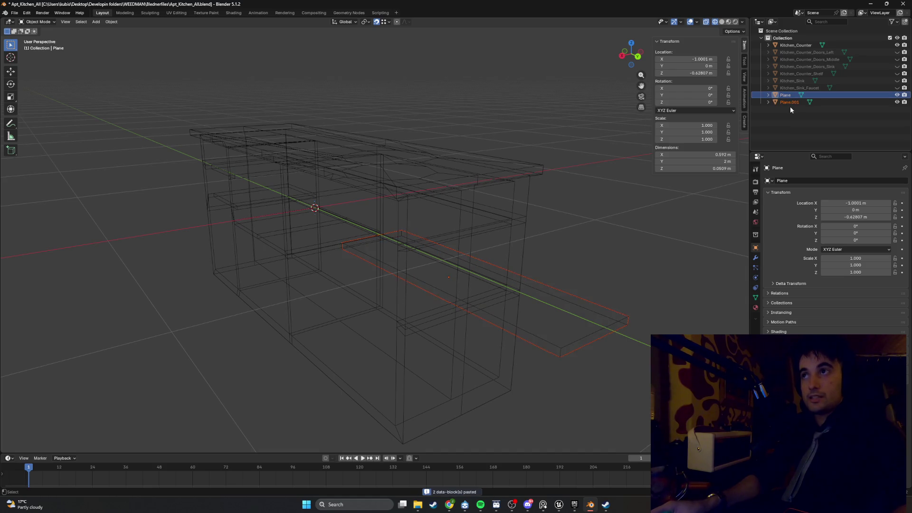
left_click(791, 102)
Switch the viewport to solid shading.
mouse_move(618, 210)
middle_mouse_down()
mouse_move(629, 233)
mouse_move(575, 263)
mouse_move(478, 279)
mouse_move(502, 282)
mouse_move(355, 207)
middle_mouse_up()
key("Tab")
key("z")
left_click(628, 241)
key("Tab")
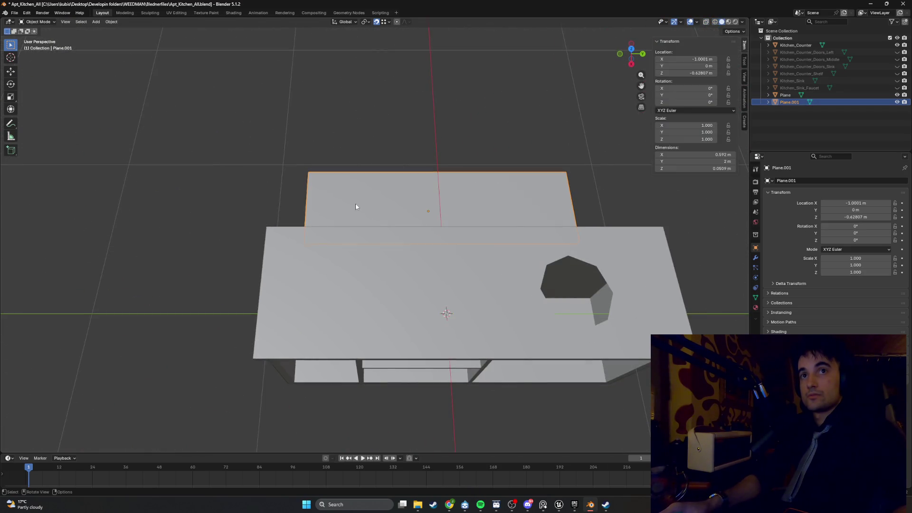
Move Plane.001 along Y to 2.3304 m.
key("g")
key("y")
left_click(663, 192)
mouse_move(663, 192)
middle_mouse_down()
mouse_move(608, 215)
mouse_move(642, 255)
mouse_move(446, 197)
mouse_move(471, 182)
mouse_move(404, 153)
mouse_move(323, 207)
mouse_move(264, 218)
mouse_move(337, 171)
middle_mouse_up()
In Edit Mode, slide the copy's near end face along Y to meet the counter.
key("Tab")
key("a")
key("Tab")
key("Tab")
left_click(316, 216)
key("g")
key("y")
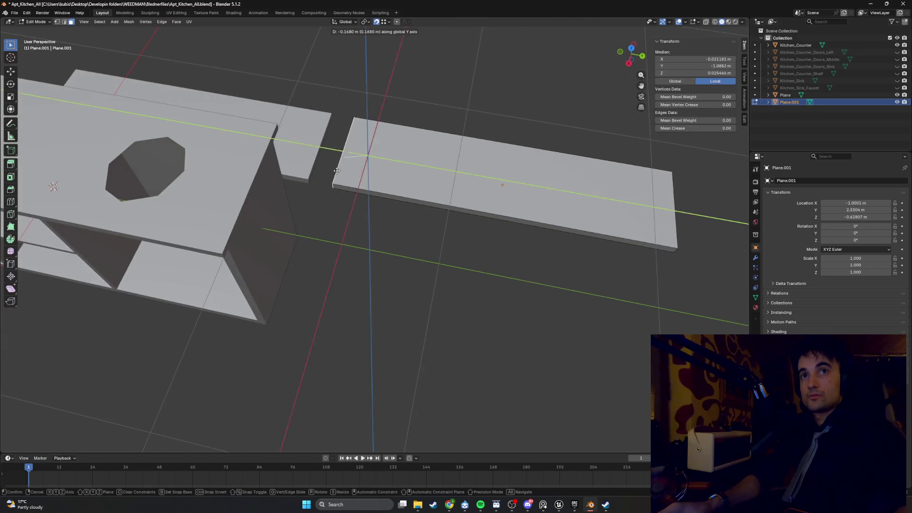
left_click(310, 181)
mouse_move(660, 180)
middle_mouse_down()
mouse_move(613, 171)
mouse_move(613, 242)
middle_mouse_up()
Pull the copy's far end face in along Y to the counter.
left_click(485, 266)
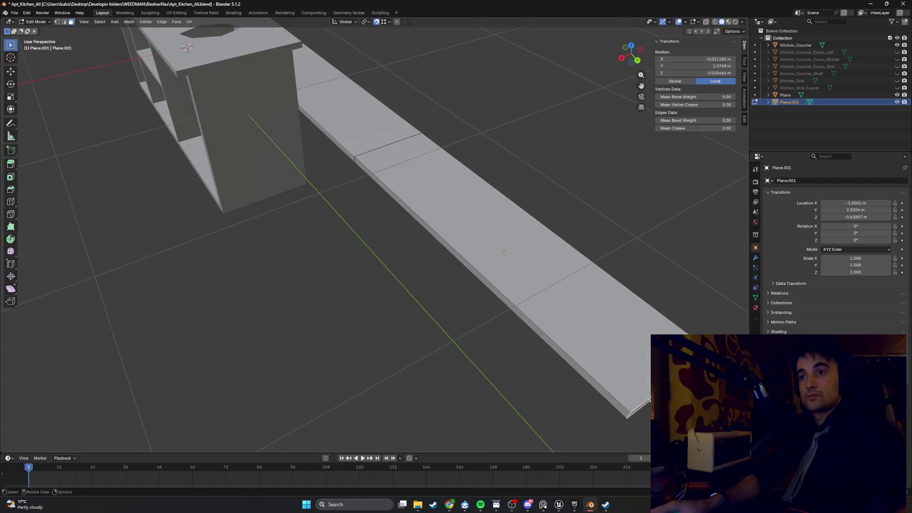
mouse_move(485, 266)
middle_mouse_down()
mouse_move(475, 238)
mouse_move(495, 198)
middle_mouse_up()
key("g")
key("y")
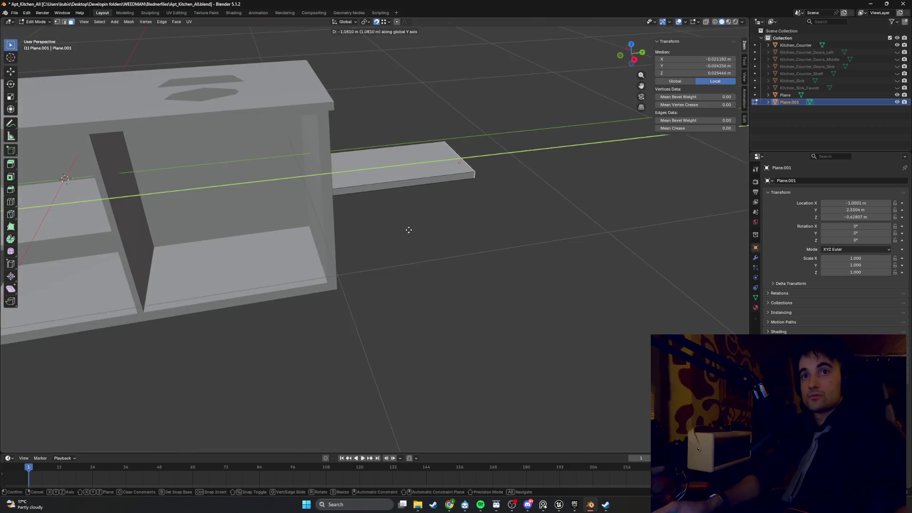
left_click(352, 229)
mouse_move(353, 228)
middle_mouse_down()
mouse_move(327, 182)
mouse_move(350, 143)
mouse_move(350, 193)
mouse_move(377, 157)
mouse_move(367, 179)
middle_mouse_up()
Raise the copy's top face along Z to about 0.94 m, forming an upright panel.
left_click(340, 164)
key("g")
key("z")
left_click(326, 136)
mouse_move(326, 136)
middle_mouse_down()
mouse_move(336, 187)
mouse_move(361, 152)
mouse_move(350, 194)
mouse_move(333, 199)
middle_mouse_up()
key("Tab")
middle_click_drag(278, 221, 285, 228)
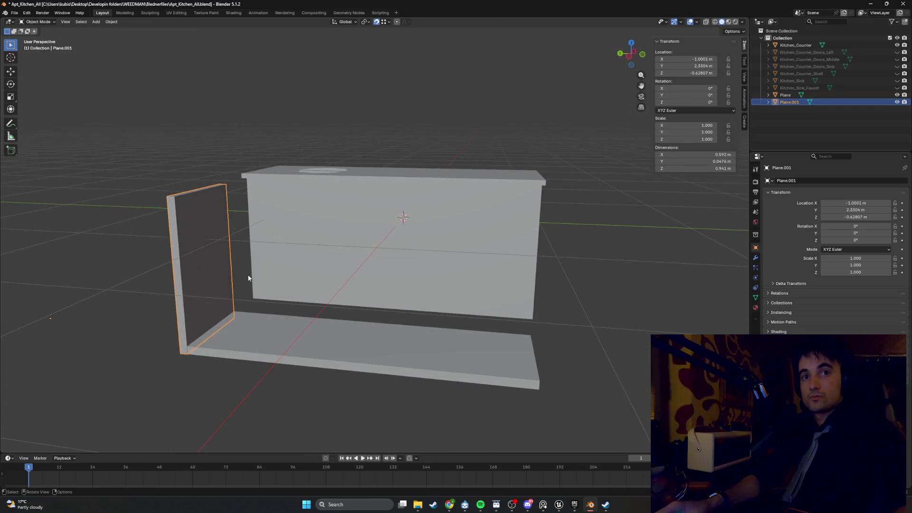
Duplicate the side panel as Plane.002 and move it along Y to the base's far end.
key("shift+d")
key("y")
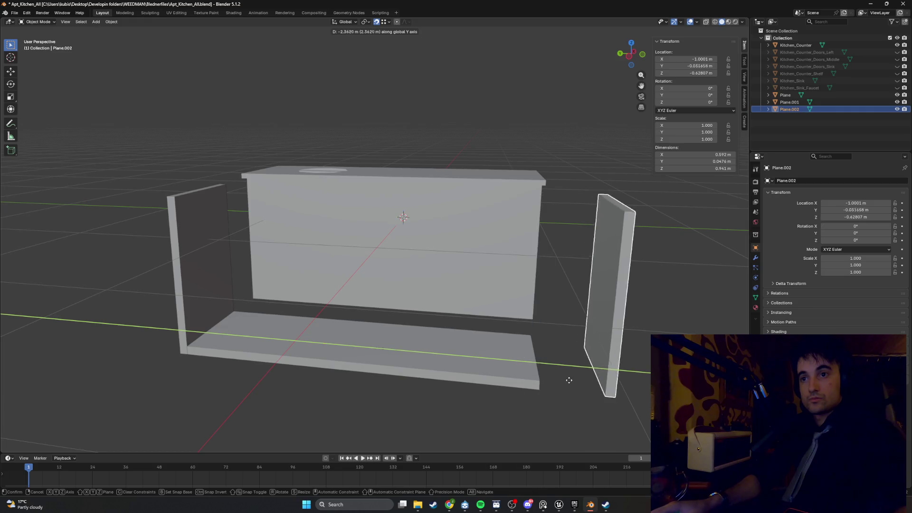
left_click(568, 375)
key("g")
key("y")
left_click(537, 390)
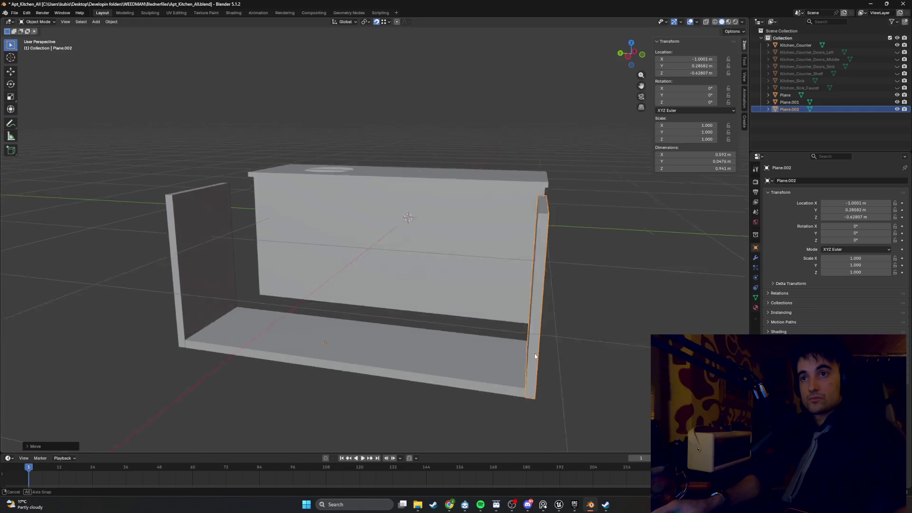
mouse_move(534, 356)
middle_mouse_down()
mouse_move(393, 350)
mouse_move(428, 329)
mouse_move(394, 332)
middle_mouse_up()
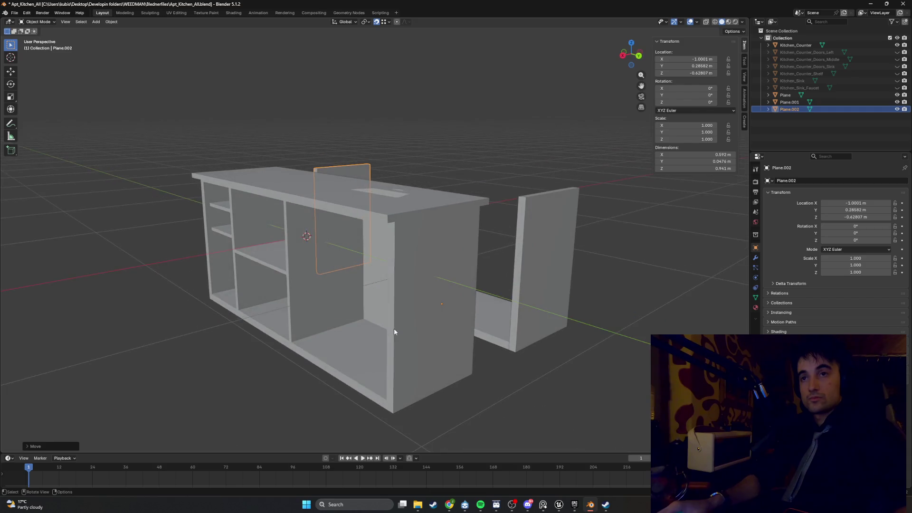
middle_click_drag(480, 327, 449, 313)
Edit all objects' meshes together in see-through wireframe shading.
key("Tab")
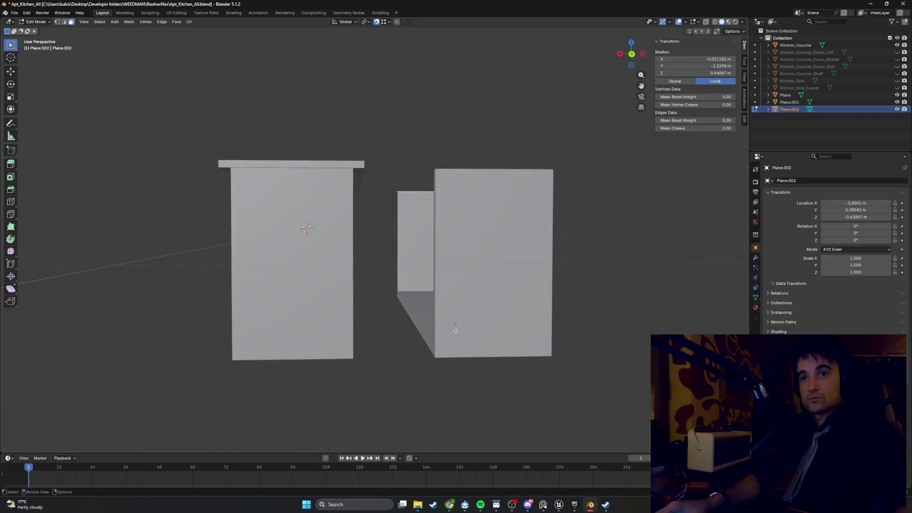
key("Tab")
key("ctrl+Tab")
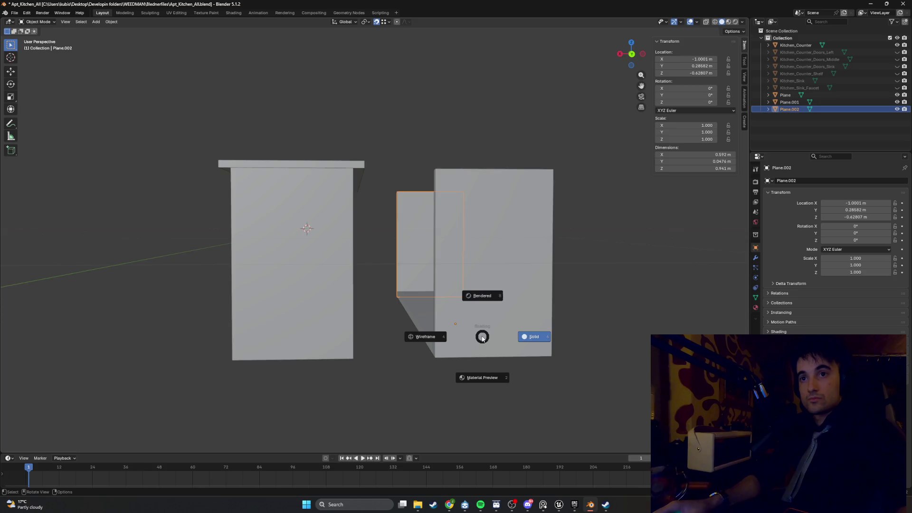
key("Tab")
key("a")
key("Tab")
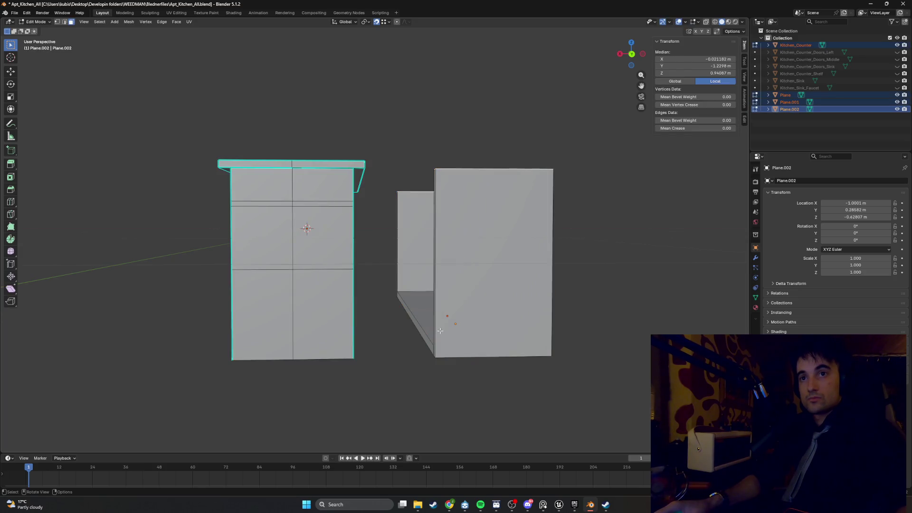
key("z")
left_click(403, 330)
Select the face strip along the slab's lower edge and delete those faces.
left_click(453, 354)
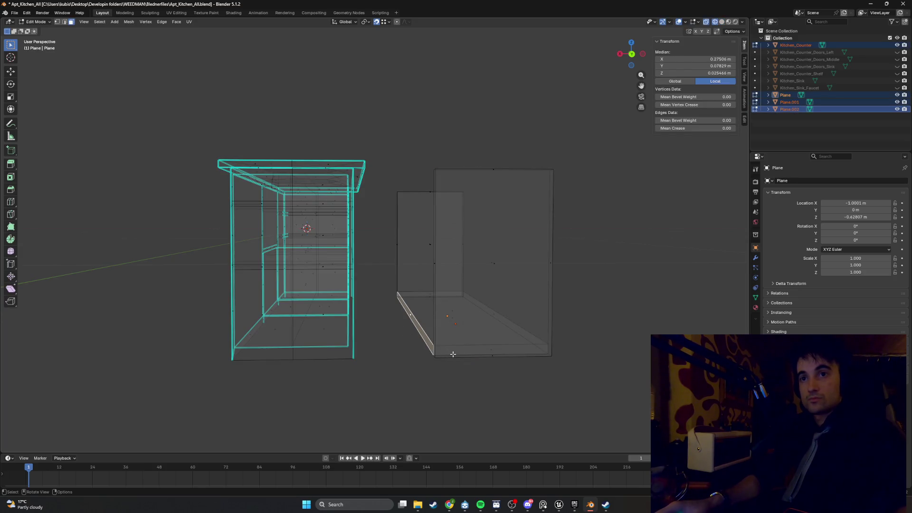
left_click(492, 353)
middle_click_drag(523, 320, 348, 339)
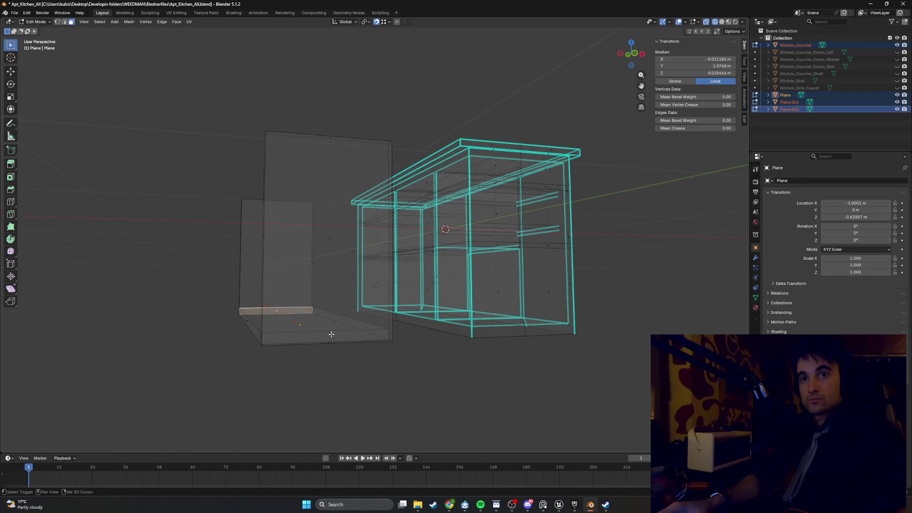
left_click(331, 334, "shift")
key("x")
left_click(335, 346)
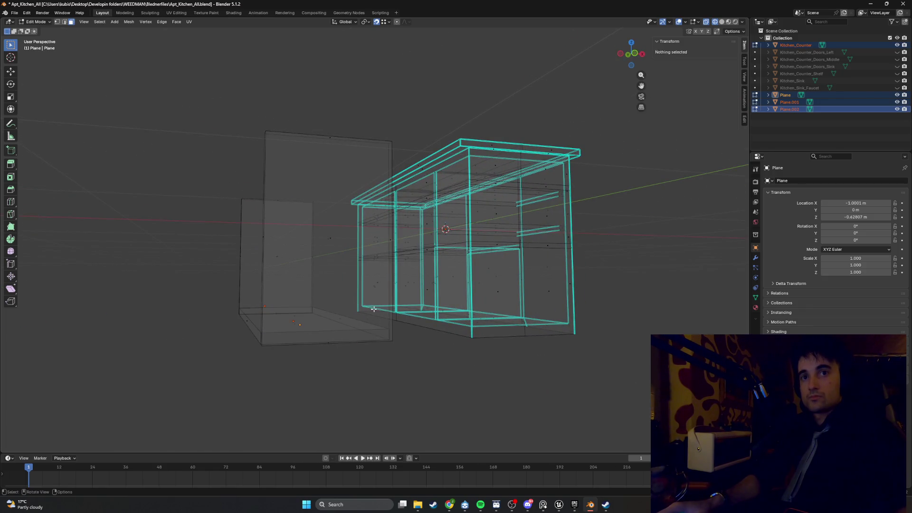
mouse_move(373, 309)
middle_mouse_down()
mouse_move(315, 319)
mouse_move(338, 321)
mouse_move(440, 278)
mouse_move(431, 277)
middle_mouse_up()
Return to solid shading and lower the first side panel's top face along Z.
key("shift+z")
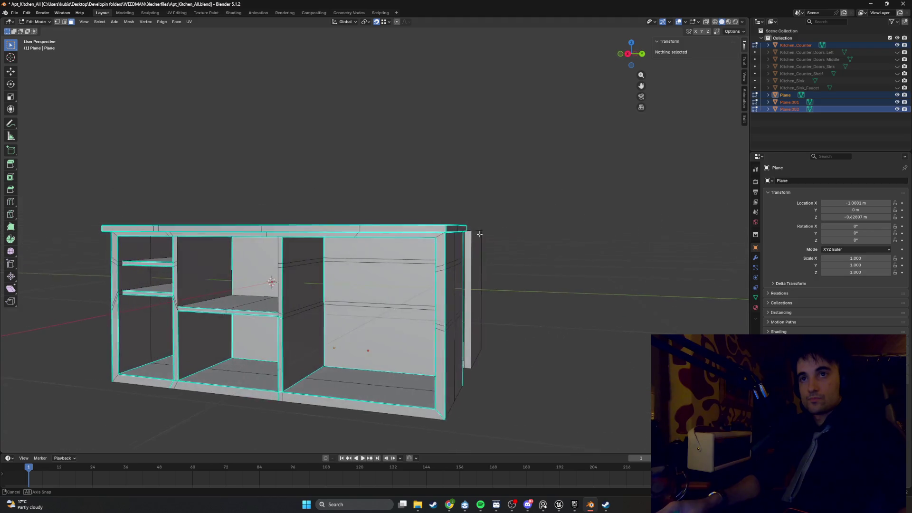
middle_click_drag(483, 232, 461, 248)
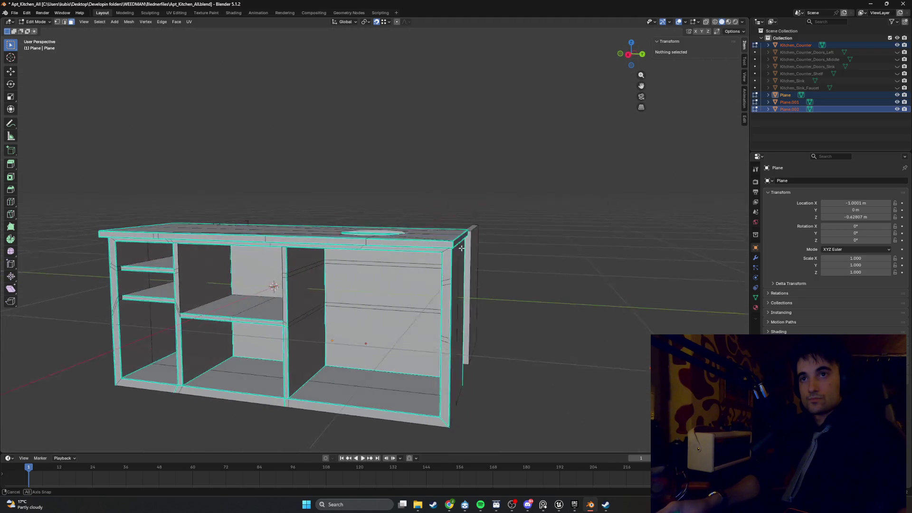
mouse_move(463, 242)
middle_mouse_down()
mouse_move(481, 250)
mouse_move(447, 235)
mouse_move(463, 266)
middle_mouse_up()
key("3")
left_click(465, 230)
key("g")
key("z")
left_click(446, 234)
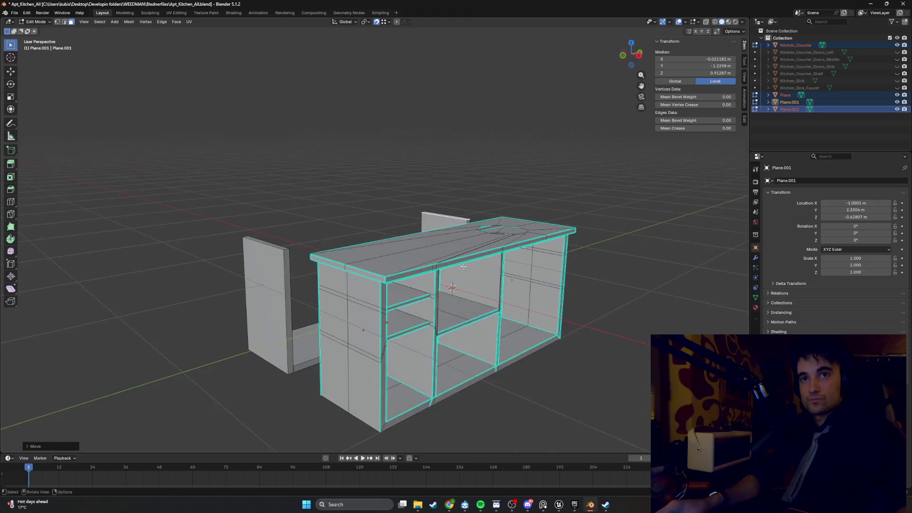
Lower the second panel's top face along Z to 0.913 m and return to Object Mode.
left_click(270, 244)
mouse_move(269, 244)
middle_mouse_down()
mouse_move(361, 243)
mouse_move(383, 259)
mouse_move(326, 218)
mouse_move(422, 227)
middle_mouse_up()
key("g")
key("z")
left_click(341, 228)
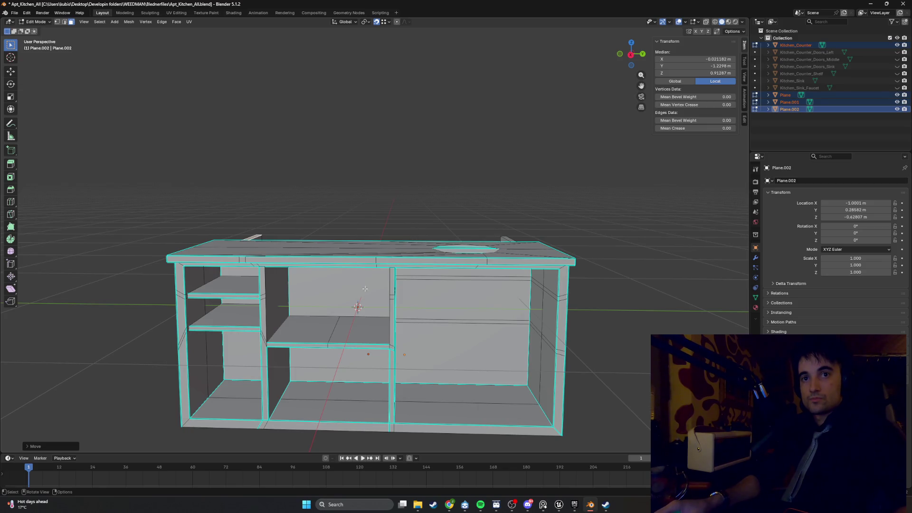
middle_click_drag(410, 261, 423, 260)
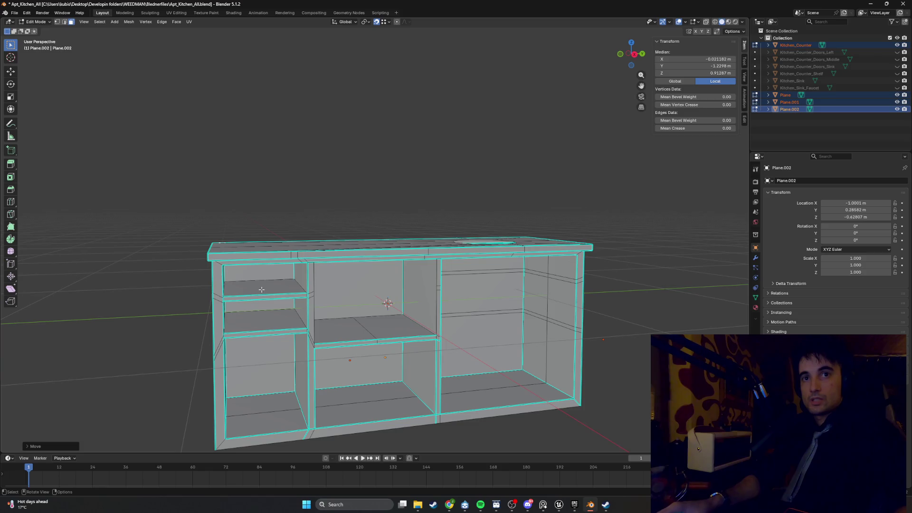
mouse_move(369, 274)
middle_mouse_down()
mouse_move(394, 278)
mouse_move(329, 273)
middle_mouse_up()
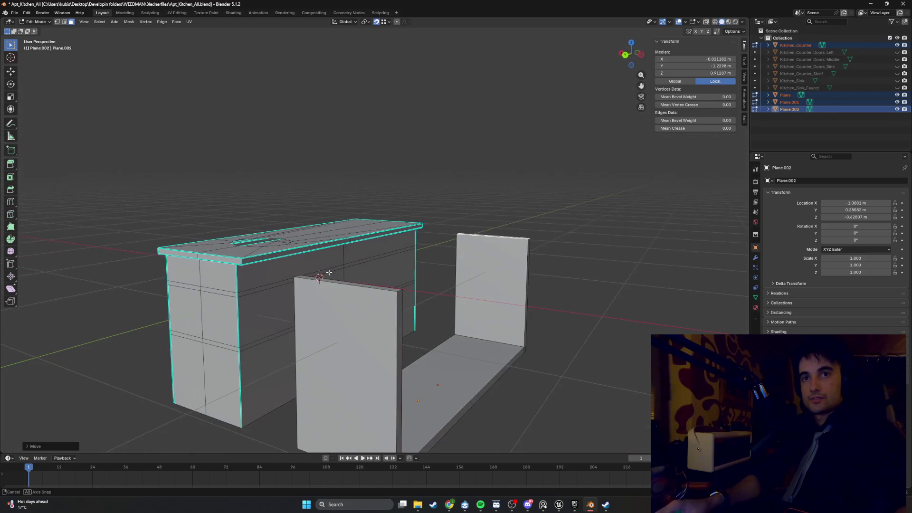
mouse_move(393, 276)
middle_mouse_down()
mouse_move(428, 230)
mouse_move(396, 289)
middle_mouse_up()
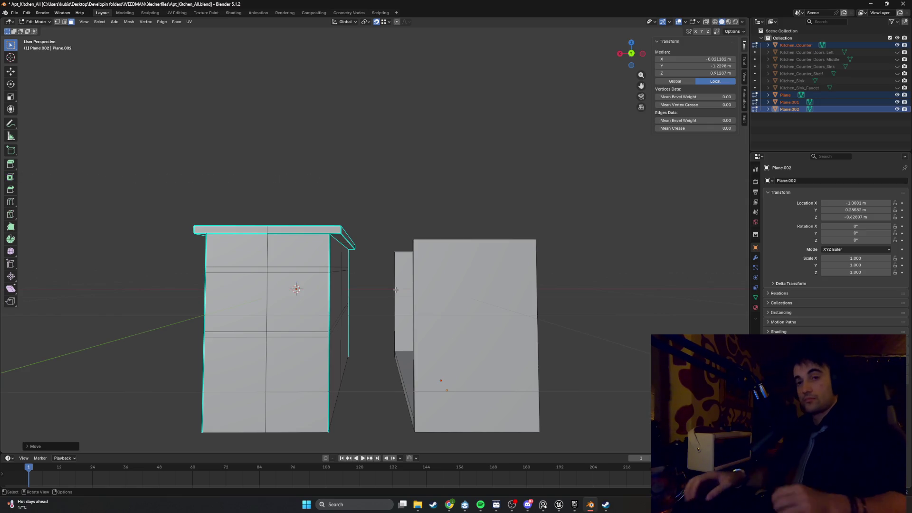
mouse_move(395, 289)
middle_mouse_down()
mouse_move(510, 319)
mouse_move(456, 332)
middle_mouse_up()
key("Tab")
Duplicate the base slab as Plane.003 and set it on the side panels' tops.
key("Tab")
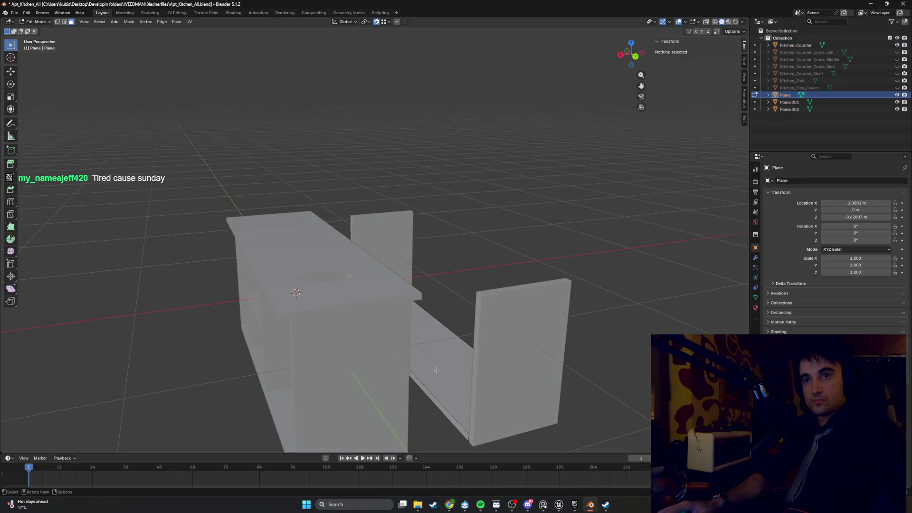
key("Tab")
left_click(437, 373)
key("shift+d")
key("z")
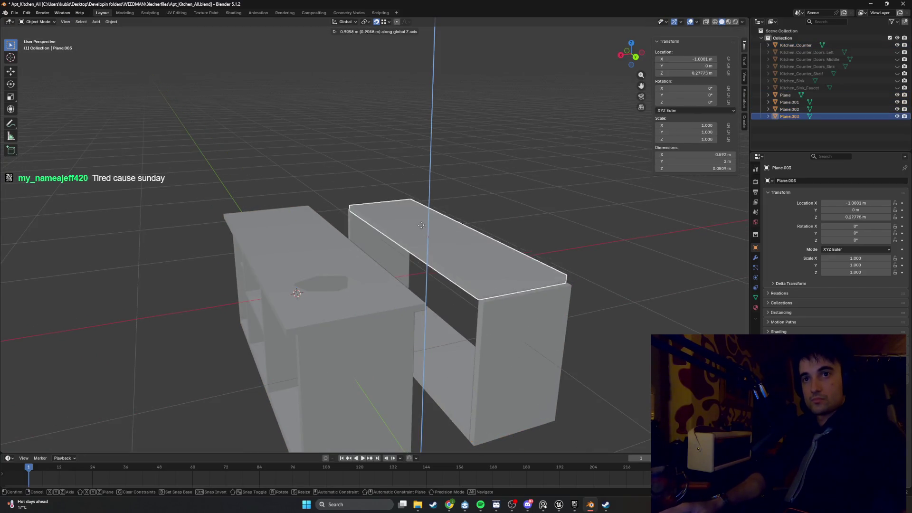
left_click(489, 197)
key("g")
key("z")
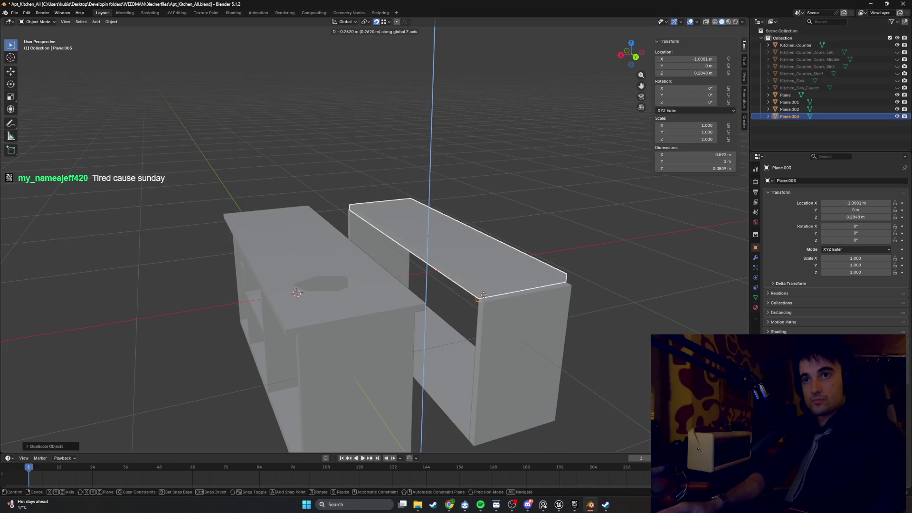
left_click(492, 285)
Loop-select the top slab's front strip and push it outward along Y.
key("Tab")
left_click(500, 291)
middle_click_drag(500, 290, 477, 274)
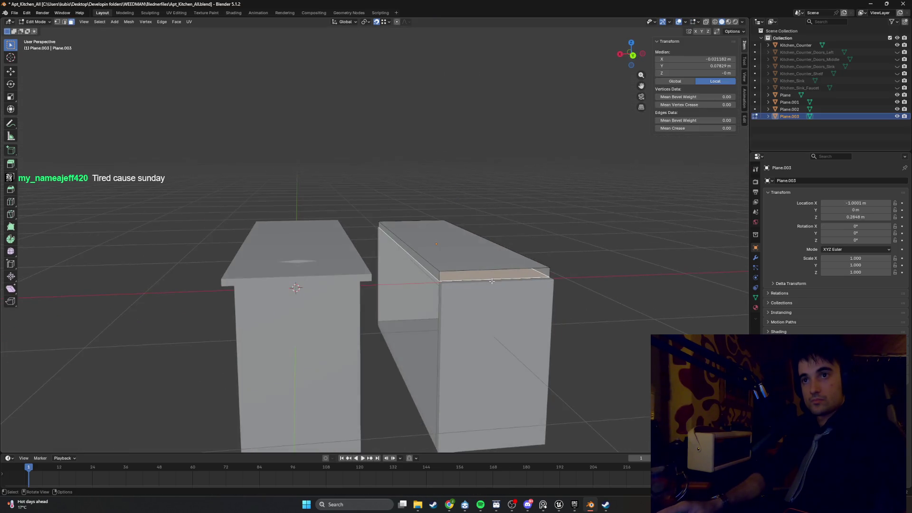
key("2")
left_click(438, 276)
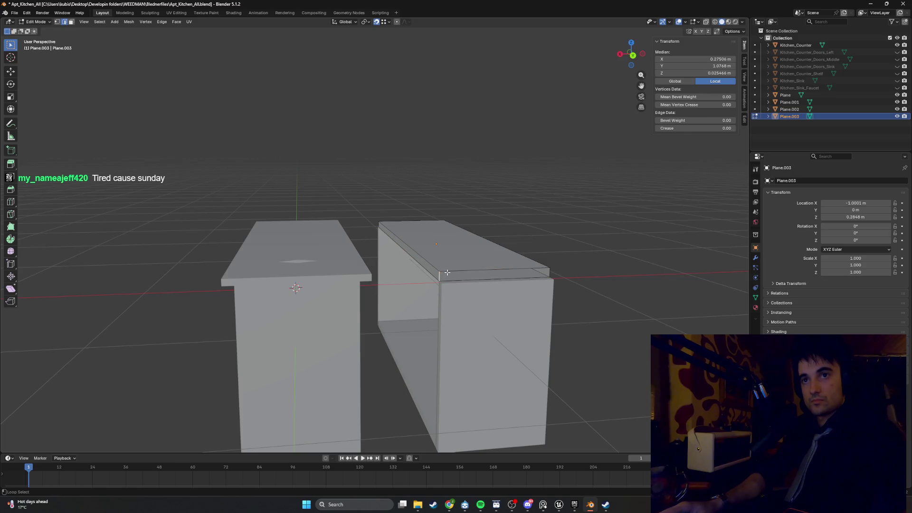
left_click(447, 273, "alt")
left_click(466, 275)
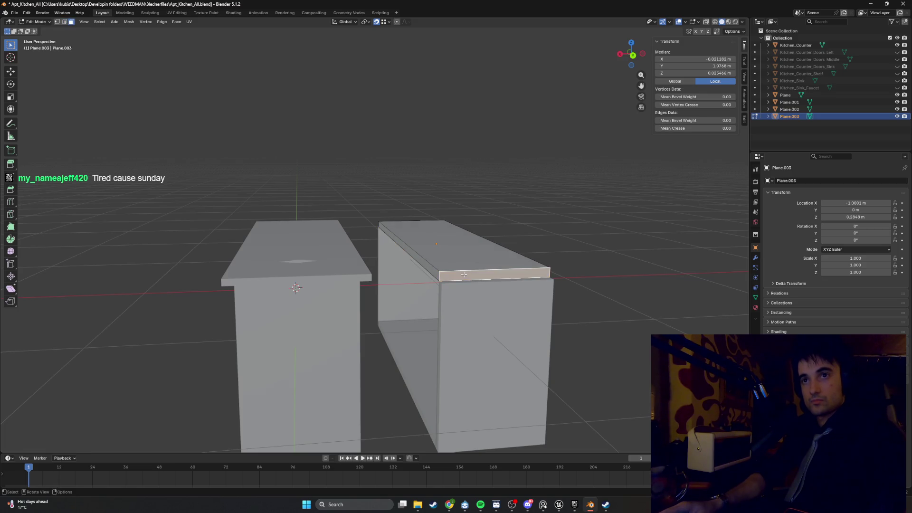
mouse_move(464, 274)
middle_mouse_down()
mouse_move(509, 294)
mouse_move(554, 275)
mouse_move(314, 290)
middle_mouse_up()
key("g")
key("y")
left_click(518, 294)
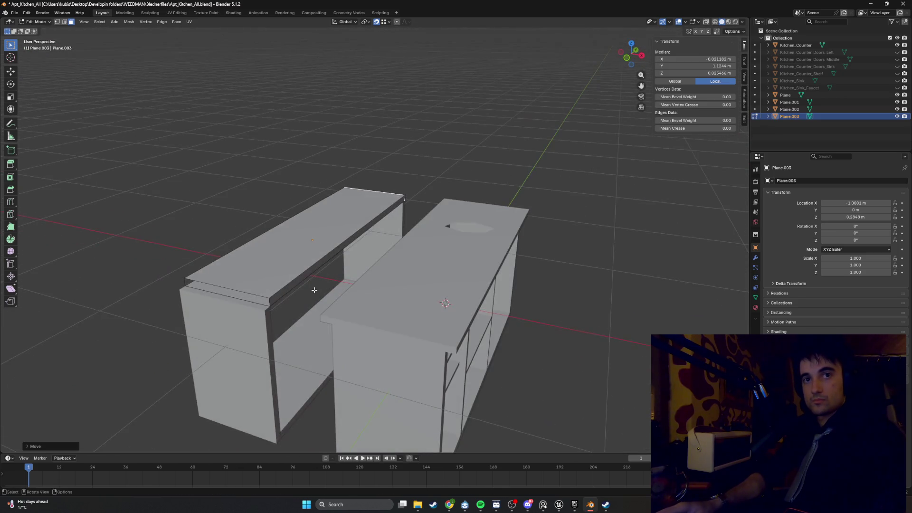
Nudge the top slab's front-edge face strip along Y.
left_click(252, 299, "alt")
middle_click_drag(251, 300, 238, 292)
key("3")
right_click(237, 290)
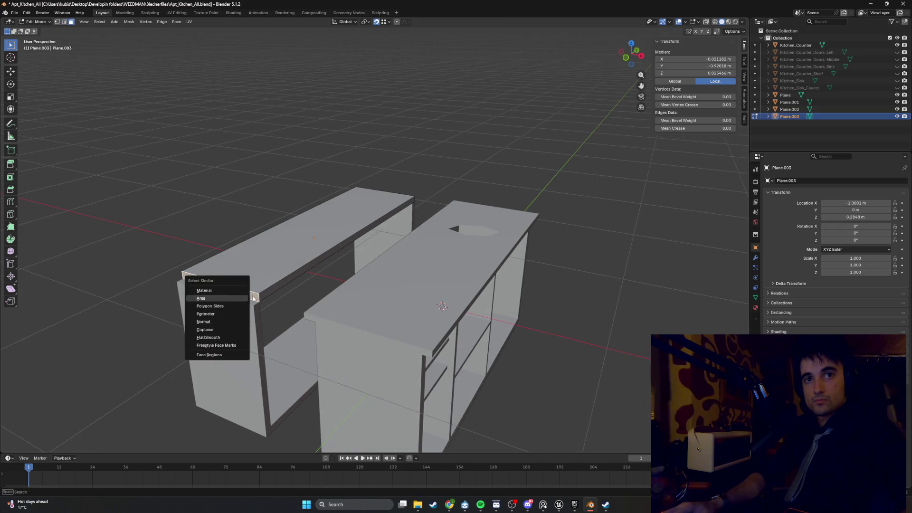
key("Escape")
key("g")
key("y")
left_click(257, 306)
Switch to wireframe shading and delete the strip face on Plane.002.
mouse_move(257, 306)
middle_mouse_down()
mouse_move(228, 302)
mouse_move(326, 341)
mouse_move(450, 316)
middle_mouse_up()
key("z")
left_click(194, 301)
key("Tab")
key("Tab")
key("Tab")
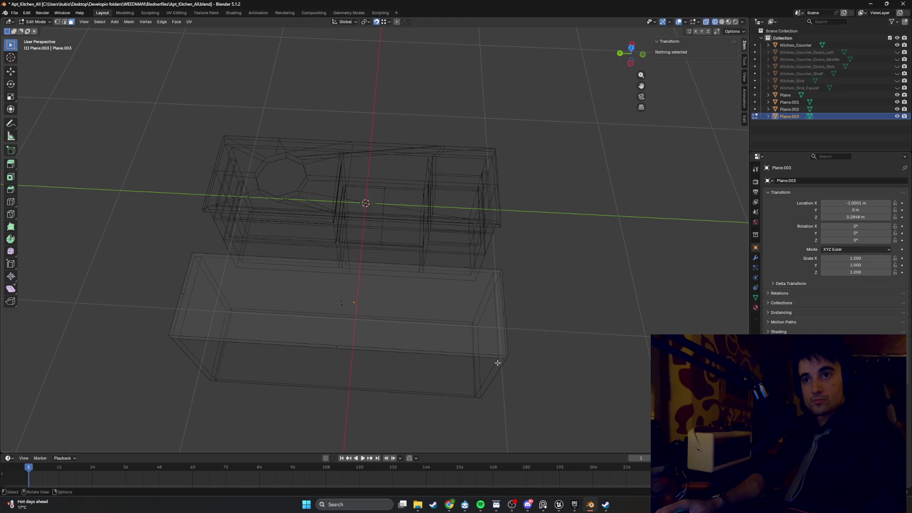
left_click(491, 338)
key("Tab")
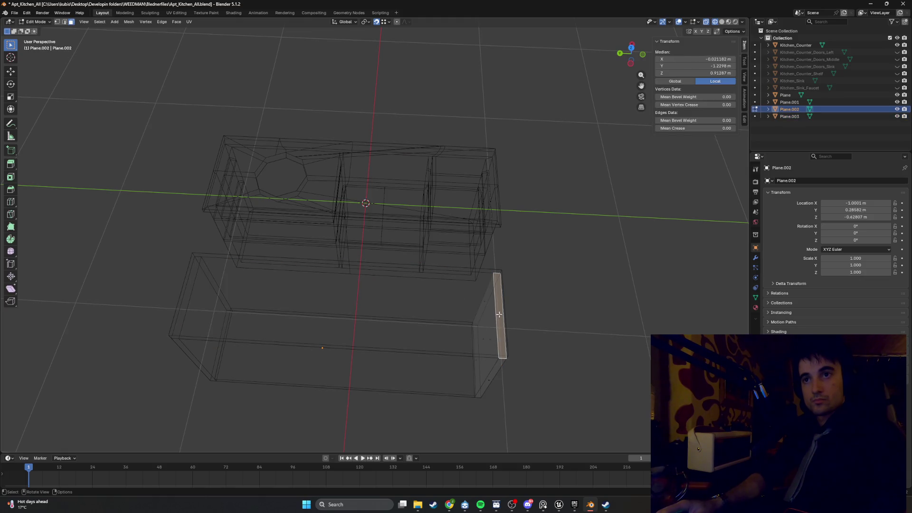
key("x")
left_click(448, 317)
Delete the two leftover strip faces on Plane.001.
middle_click_drag(387, 320, 472, 314, "shift")
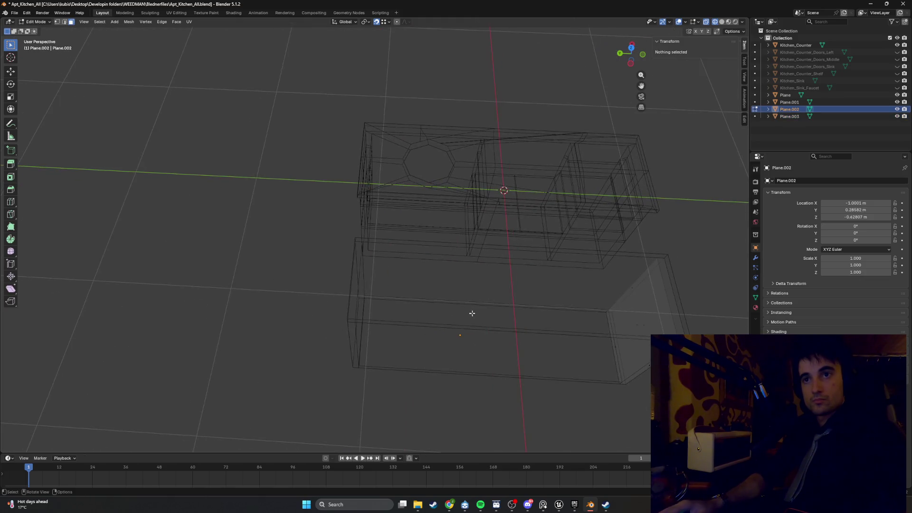
mouse_move(351, 333)
middle_mouse_down()
mouse_move(365, 329)
mouse_move(346, 326)
middle_mouse_up()
key("Tab")
left_click(351, 329)
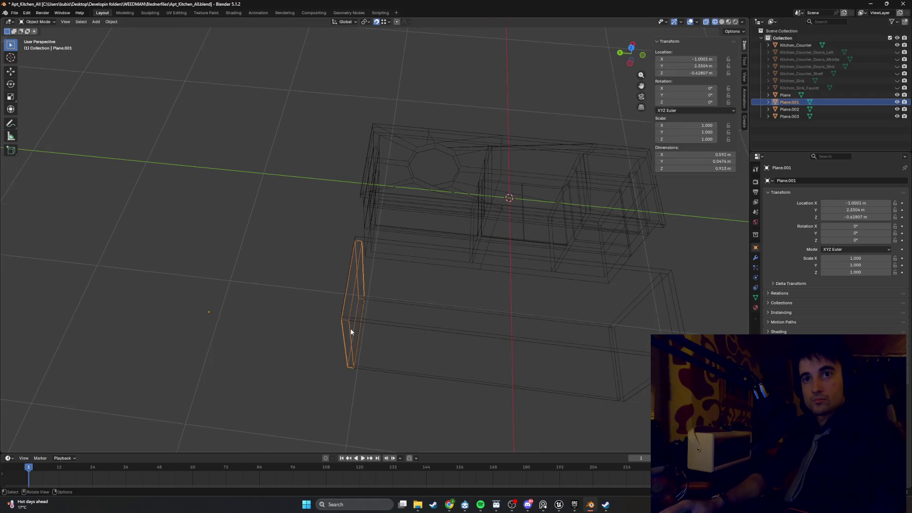
key("Tab")
left_click(351, 282)
key("x")
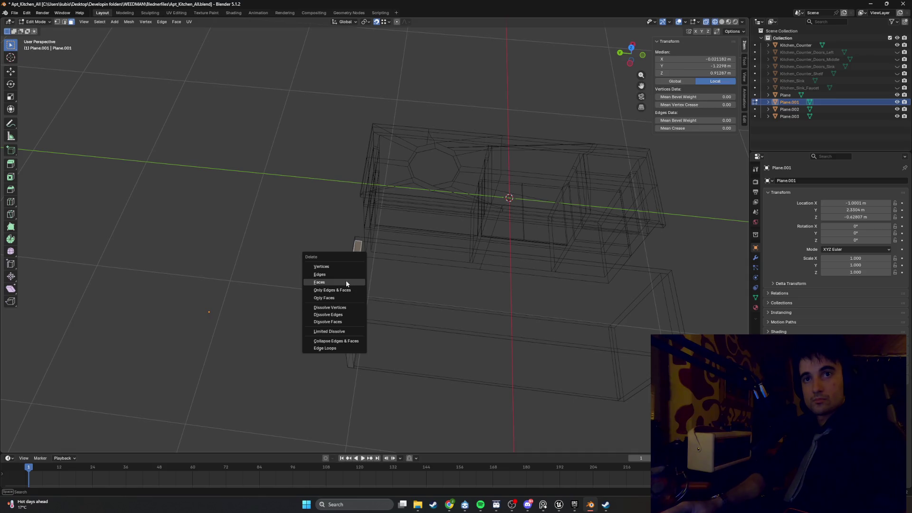
left_click(351, 282)
mouse_move(350, 282)
middle_mouse_down()
mouse_move(390, 251)
mouse_move(400, 197)
mouse_move(358, 248)
middle_mouse_up()
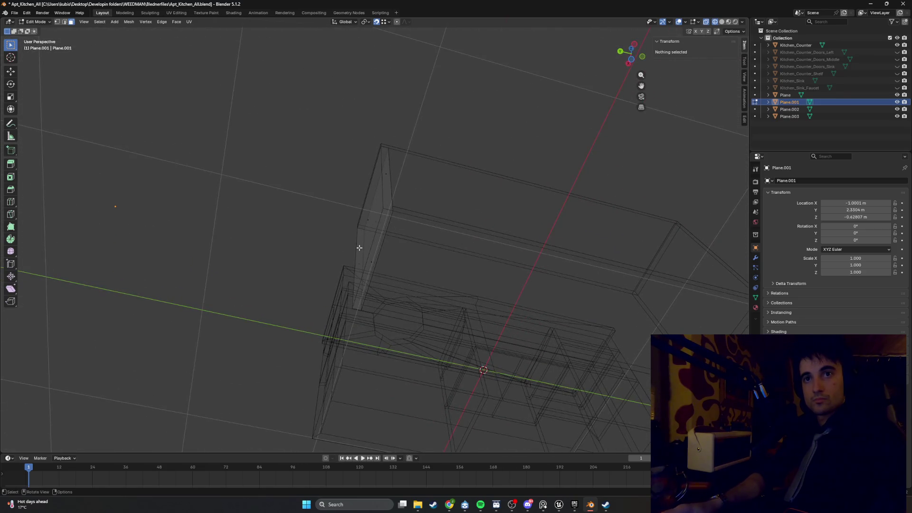
left_click(370, 260)
key("x")
left_click(392, 269)
Delete the last leftover strip face on Plane.002 and leave Edit Mode.
mouse_move(407, 270)
middle_mouse_down()
mouse_move(288, 271)
mouse_move(394, 315)
middle_mouse_up()
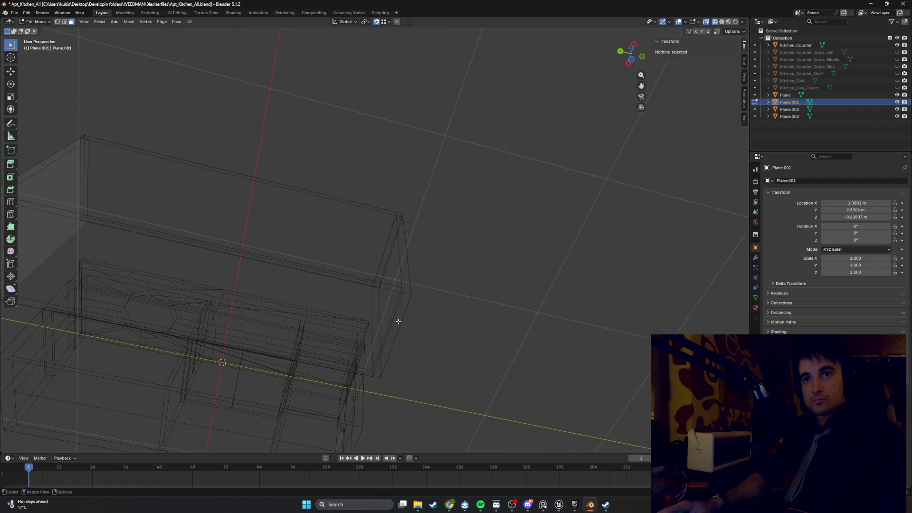
key("a")
key("alt+q")
left_click(393, 334)
key("x")
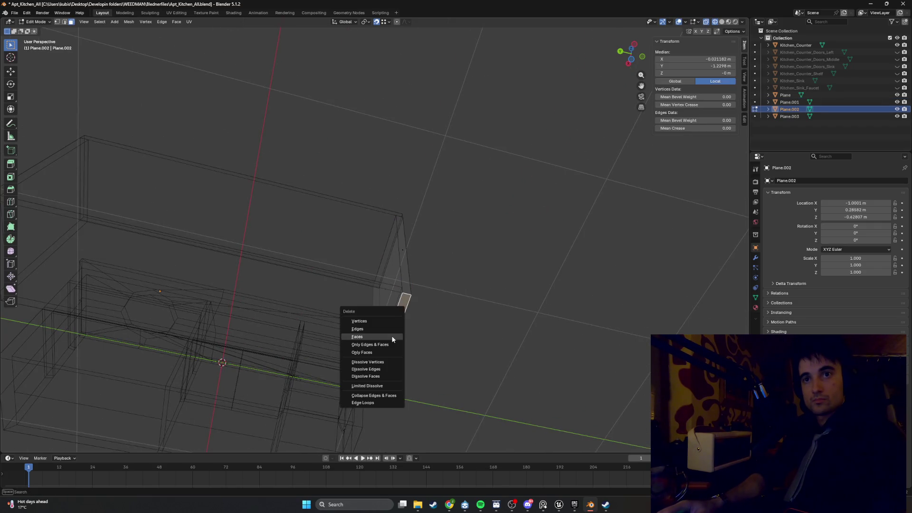
left_click(391, 335)
mouse_move(391, 336)
middle_mouse_down()
mouse_move(324, 355)
mouse_move(359, 373)
mouse_move(271, 387)
middle_mouse_up()
key("Tab")
Return the viewport to solid shading and orbit around the shelf cabinets.
key("z")
left_click(373, 347)
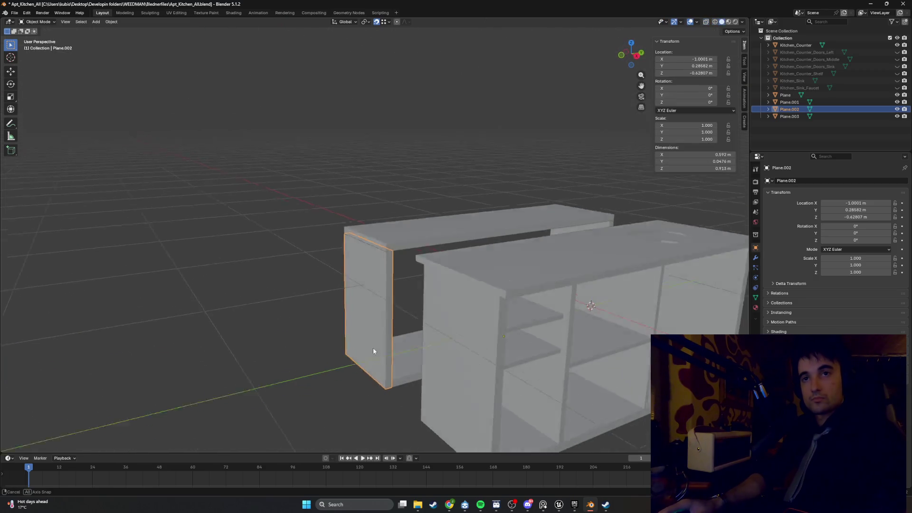
mouse_move(372, 348)
middle_mouse_down()
mouse_move(391, 354)
mouse_move(315, 331)
mouse_move(321, 294)
mouse_move(337, 307)
mouse_move(355, 263)
mouse_move(378, 270)
mouse_move(314, 293)
mouse_move(284, 320)
mouse_move(373, 329)
mouse_move(361, 351)
mouse_move(302, 338)
mouse_move(295, 345)
mouse_move(329, 341)
mouse_move(367, 311)
mouse_move(323, 310)
mouse_move(334, 306)
middle_mouse_up()
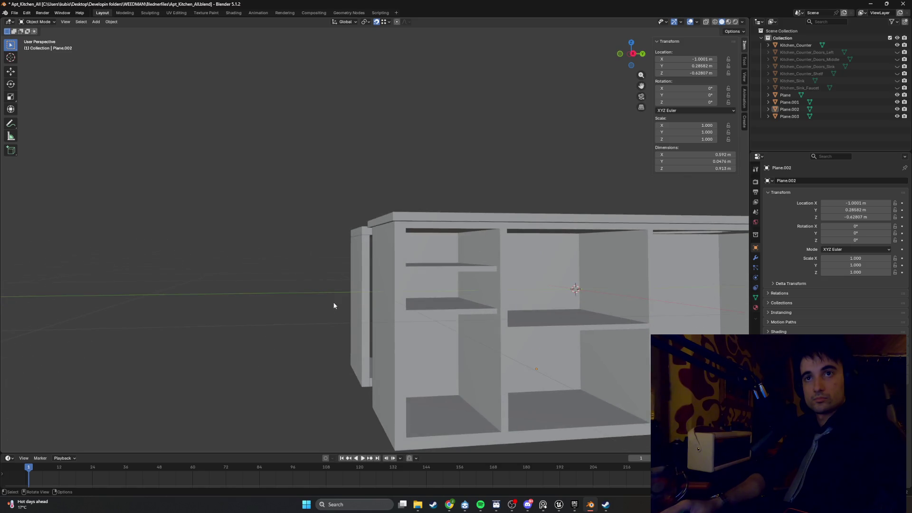
mouse_move(370, 238)
middle_mouse_down()
mouse_move(378, 212)
mouse_move(371, 203)
mouse_move(378, 223)
middle_mouse_up()
In Edit Mode, raise Plane.003's top edge slightly along Z.
left_click(373, 230)
key("Tab")
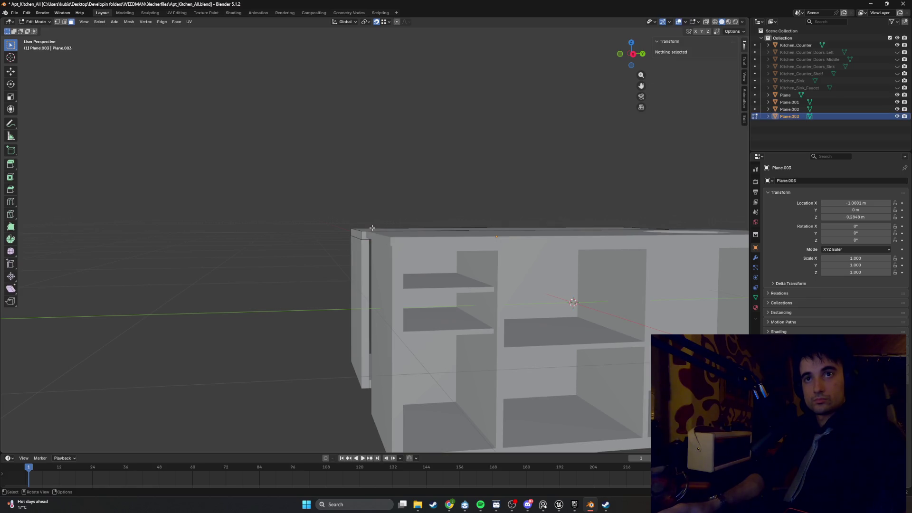
left_click(369, 231)
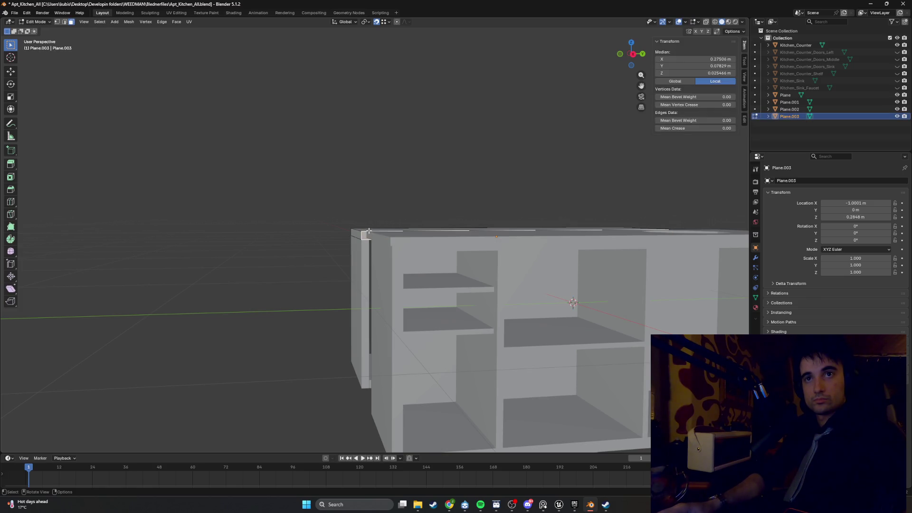
mouse_move(369, 231)
middle_mouse_down()
mouse_move(377, 219)
mouse_move(332, 224)
mouse_move(368, 235)
mouse_move(389, 218)
mouse_move(400, 240)
mouse_move(391, 242)
middle_mouse_up()
key("g")
key("z")
left_click(380, 229)
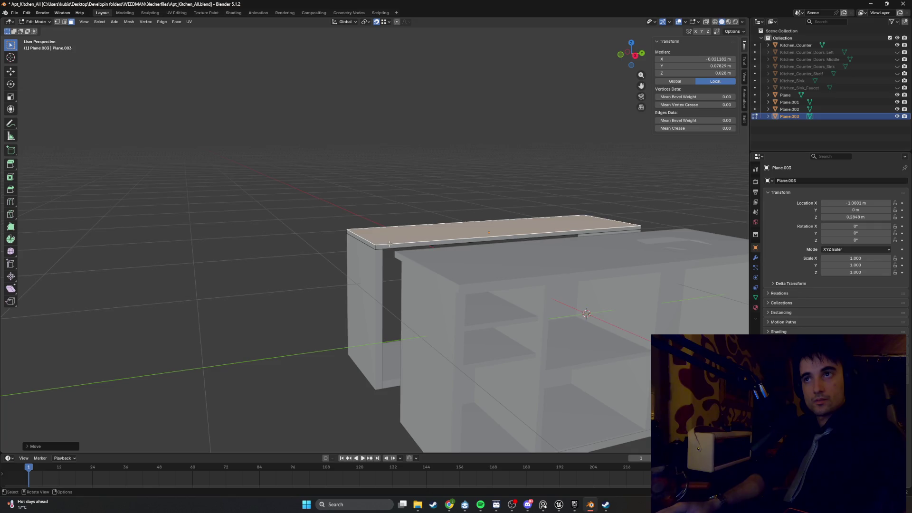
Extrude the top slab's face upward to give it thickness.
key("e")
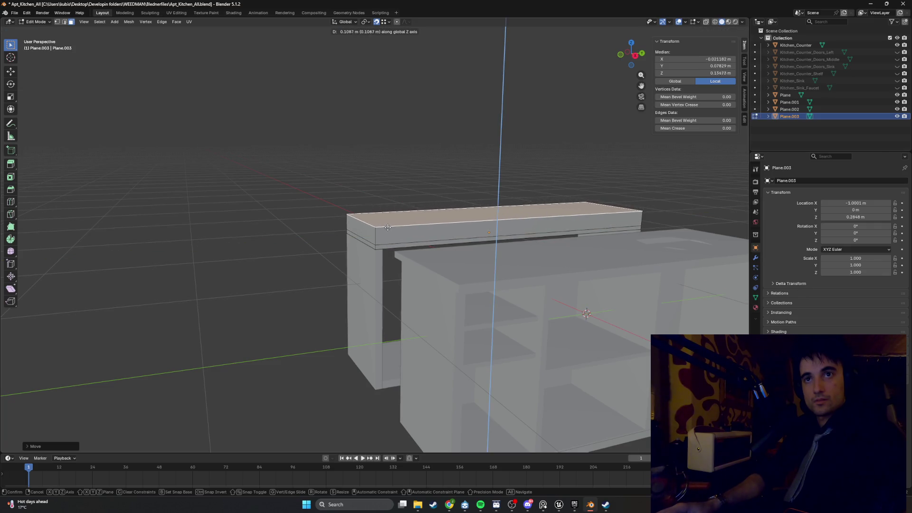
left_click(390, 228)
mouse_move(389, 228)
middle_mouse_down()
mouse_move(417, 234)
mouse_move(430, 246)
mouse_move(423, 249)
mouse_move(419, 238)
mouse_move(435, 247)
mouse_move(470, 241)
mouse_move(430, 235)
mouse_move(438, 236)
middle_mouse_up()
Select the slab's top face, return to Object Mode and duplicate the slab.
left_click(427, 235)
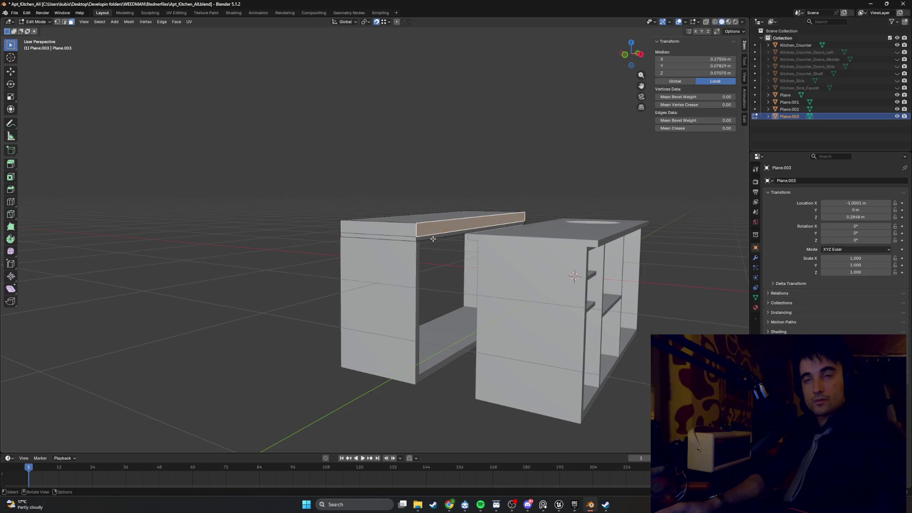
mouse_move(433, 239)
middle_mouse_down()
mouse_move(386, 229)
mouse_move(408, 247)
middle_mouse_up()
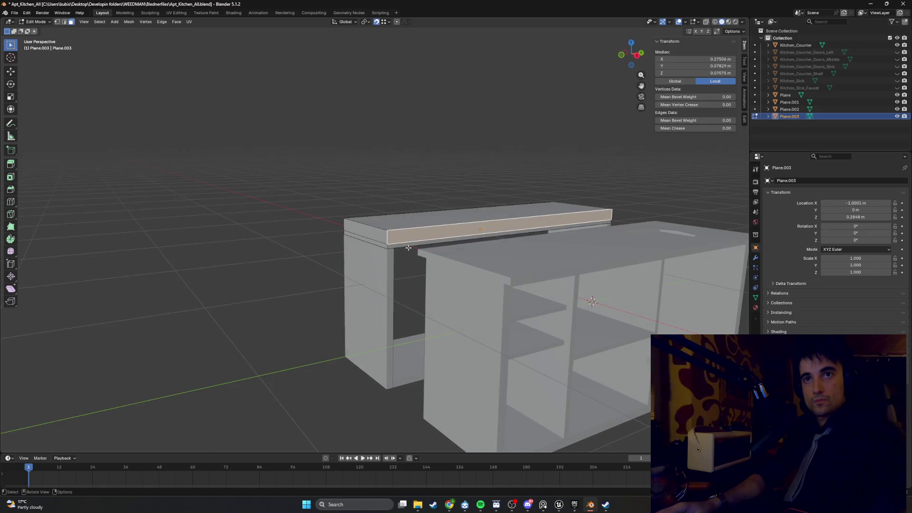
left_click(408, 245)
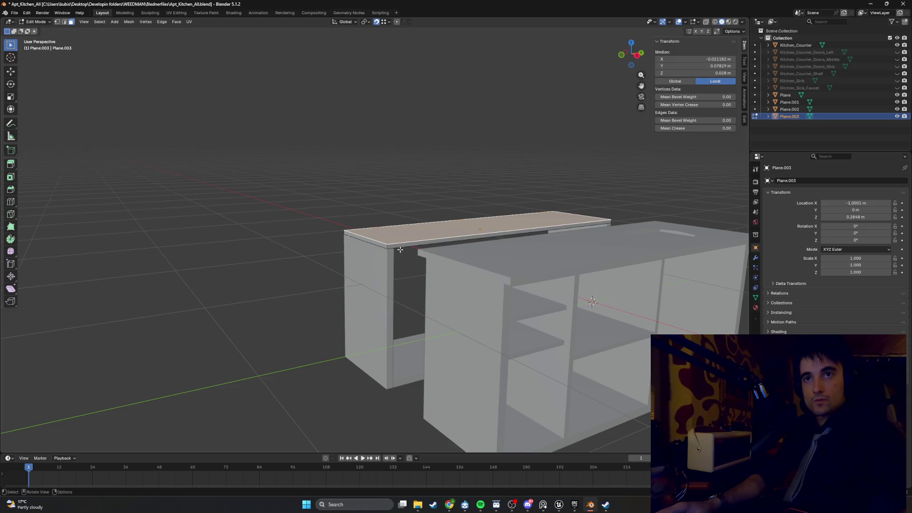
key("Tab")
key("shift+d")
Lift the Plane.004 copy vertically above the cabinets.
key("z")
left_click(398, 234)
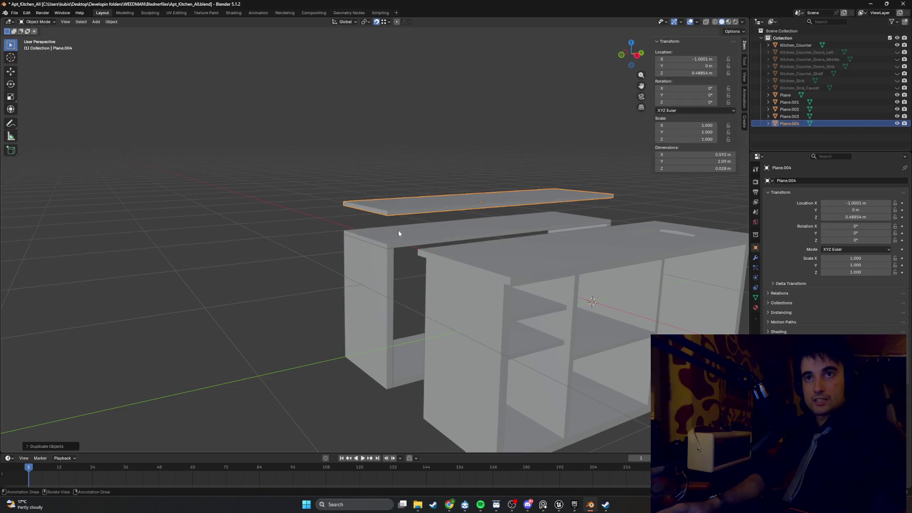
middle_click_drag(398, 233, 398, 233)
key("Tab")
middle_click_drag(413, 210, 420, 222)
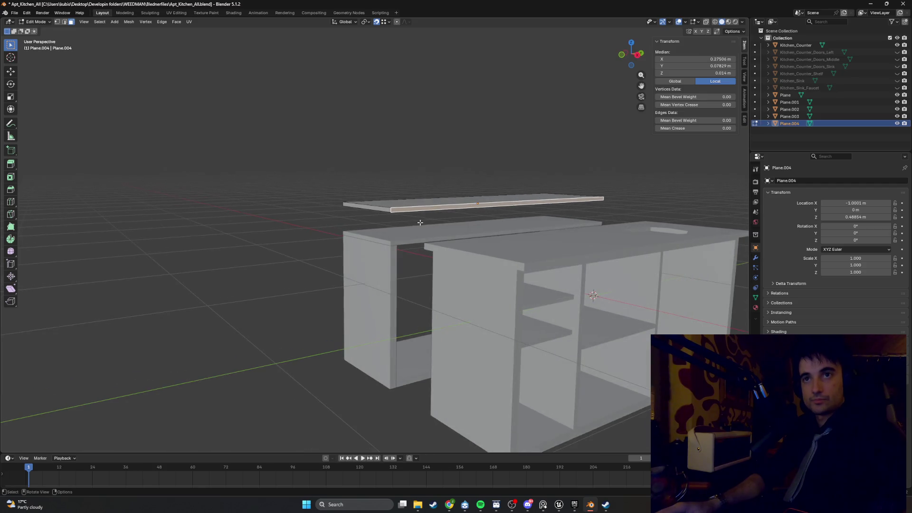
key("x")
right_click(525, 268)
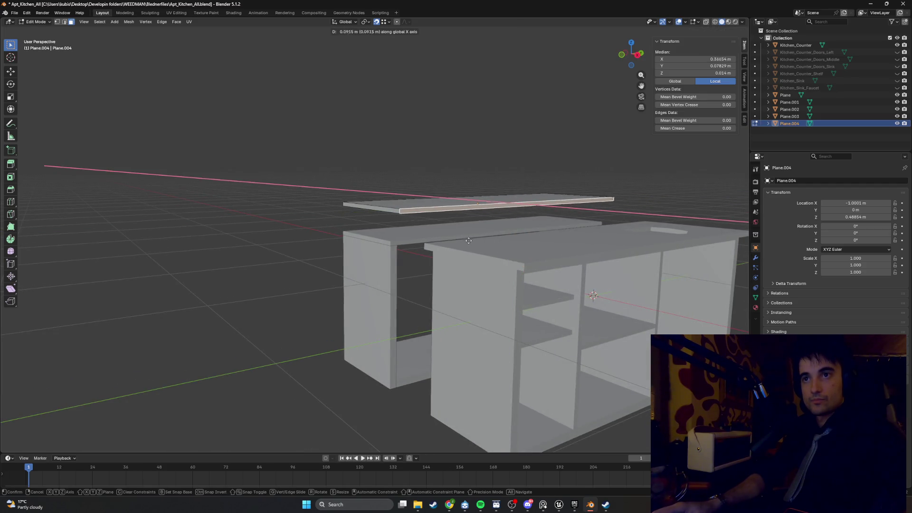
mouse_move(525, 267)
middle_mouse_down()
mouse_move(496, 243)
mouse_move(496, 232)
mouse_move(495, 255)
middle_mouse_up()
key("Tab")
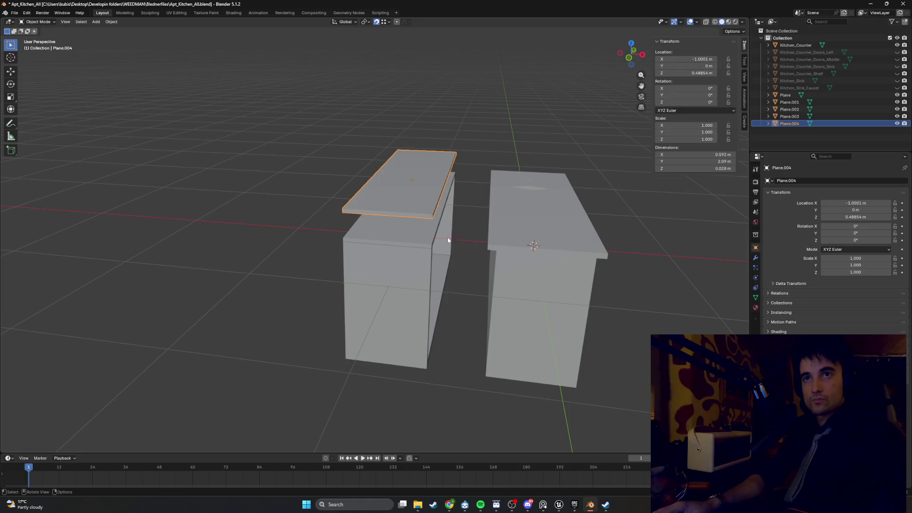
Slide Plane.004 along X to sit over the right cabinet.
key("space")
key("g")
key("x")
left_click(526, 225)
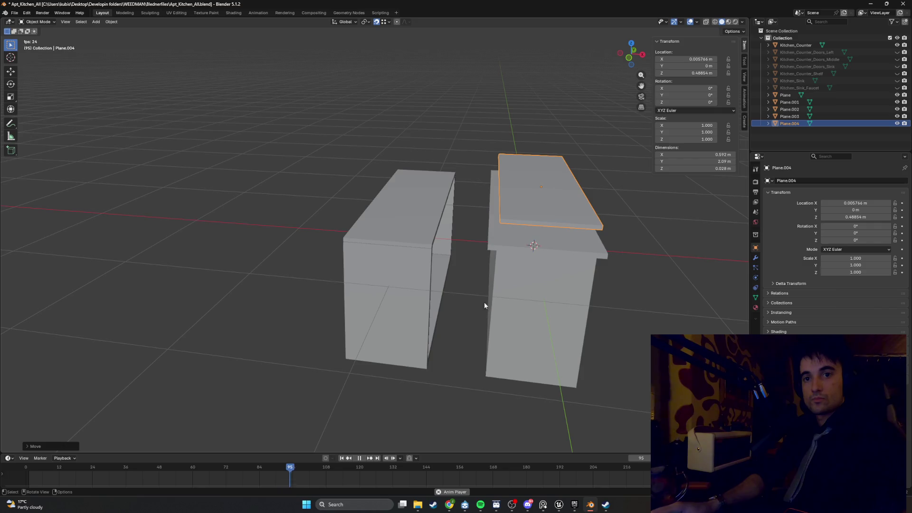
mouse_move(371, 418)
middle_mouse_down()
mouse_move(434, 338)
mouse_move(585, 210)
mouse_move(589, 247)
mouse_move(546, 233)
mouse_move(497, 196)
mouse_move(486, 216)
mouse_move(489, 225)
mouse_move(520, 210)
middle_mouse_up()
Widen the slab by moving both of its side edges along X.
key("Tab")
key("g")
key("x")
left_click(598, 270)
key("g")
key("x")
left_click(481, 229)
key("Tab")
Move the slab along X over the new cabinet and lower it onto it along Z.
key("g")
key("x")
left_click(399, 205)
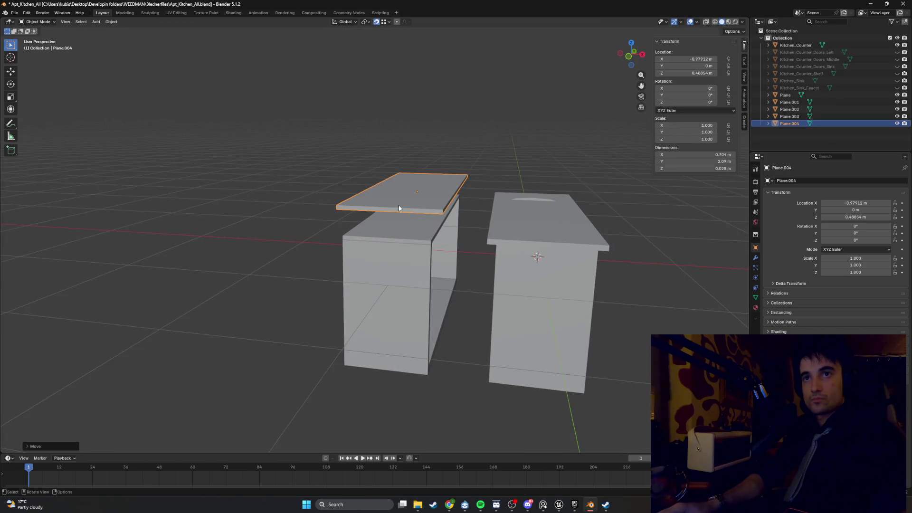
key("z")
left_click(384, 234)
mouse_move(385, 234)
middle_mouse_down()
mouse_move(395, 218)
mouse_move(350, 216)
mouse_move(408, 210)
mouse_move(410, 231)
mouse_move(426, 244)
mouse_move(387, 243)
mouse_move(369, 230)
mouse_move(358, 236)
mouse_move(393, 247)
mouse_move(418, 234)
mouse_move(373, 230)
mouse_move(386, 246)
middle_mouse_up()
key("g")
key("z")
left_click(424, 245)
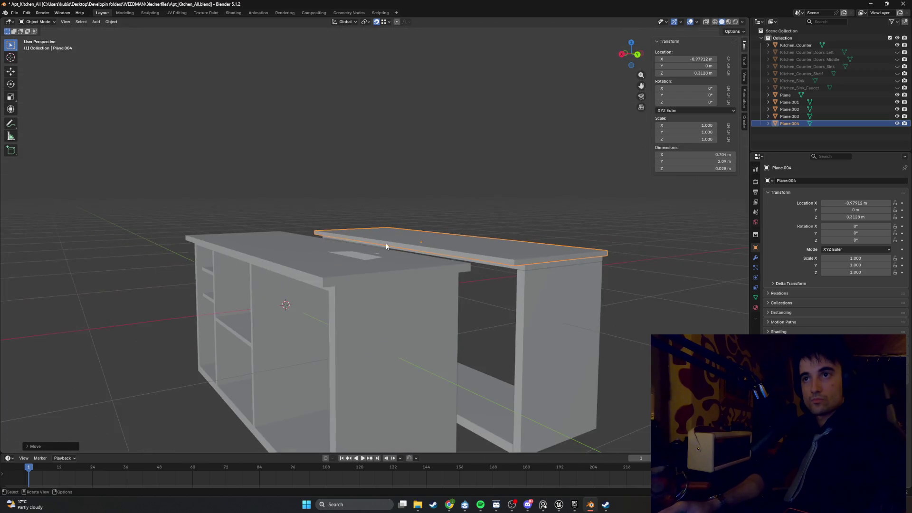
In Edit Mode, shift one of the slab's edges along Y to fit the cabinet.
key("Tab")
mouse_move(502, 262)
middle_mouse_down()
mouse_move(620, 268)
mouse_move(608, 275)
middle_mouse_up()
key("g")
key("y")
left_click(617, 283)
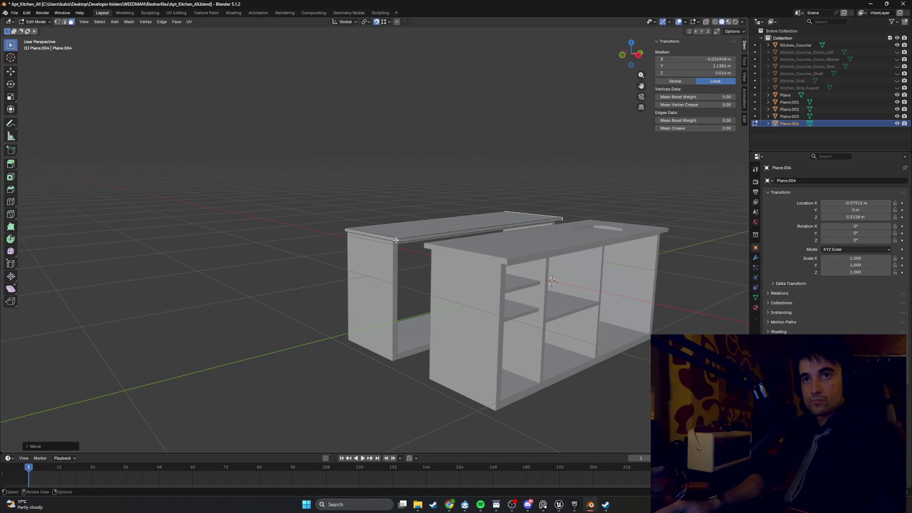
Adjust the slab's edges along Y and shift the selection vertically.
key("g")
mouse_move(396, 240)
middle_mouse_down()
mouse_move(442, 256)
mouse_move(418, 254)
middle_mouse_up()
key("y")
left_click(467, 258)
key("g")
key("x")
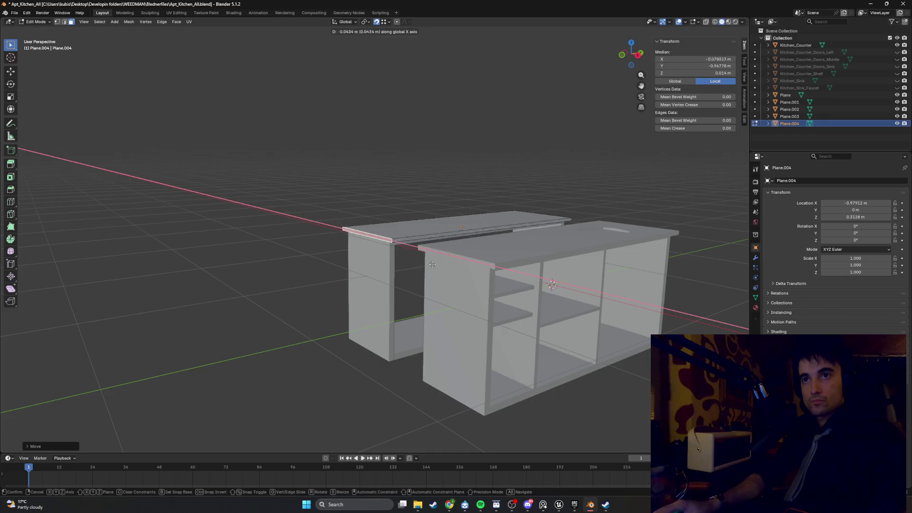
key("y")
left_click(494, 269)
mouse_move(494, 270)
middle_mouse_down()
mouse_move(417, 249)
mouse_move(576, 248)
mouse_move(428, 257)
mouse_move(422, 226)
middle_mouse_up()
key("g")
key("z")
left_click(422, 223)
Clear the selection and switch the viewport to wireframe display.
scroll(422, 223, "down", 3)
left_click(329, 214)
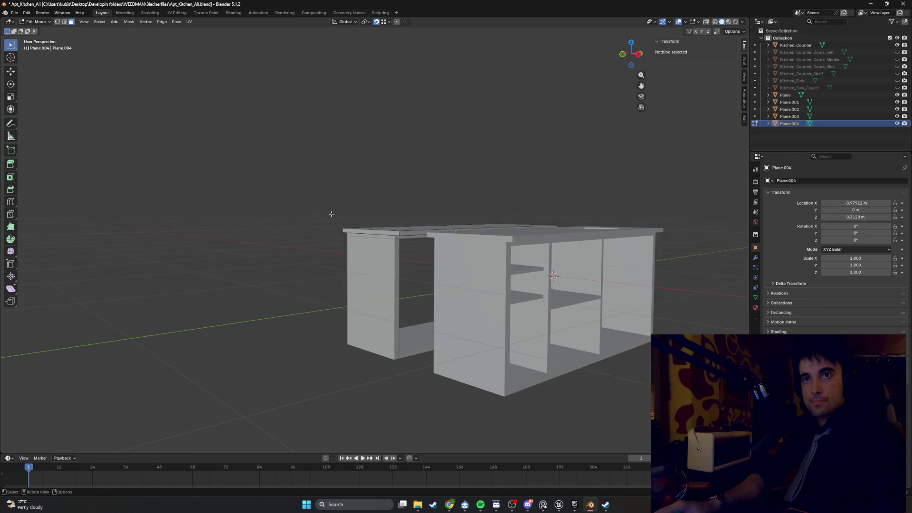
mouse_move(329, 214)
middle_mouse_down()
mouse_move(378, 247)
mouse_move(418, 226)
mouse_move(405, 318)
mouse_move(349, 312)
mouse_move(393, 280)
mouse_move(358, 267)
middle_mouse_up()
key("z")
left_click(321, 248)
Delete the top face of the Plane.004 slab.
left_click(371, 269)
right_click(375, 280)
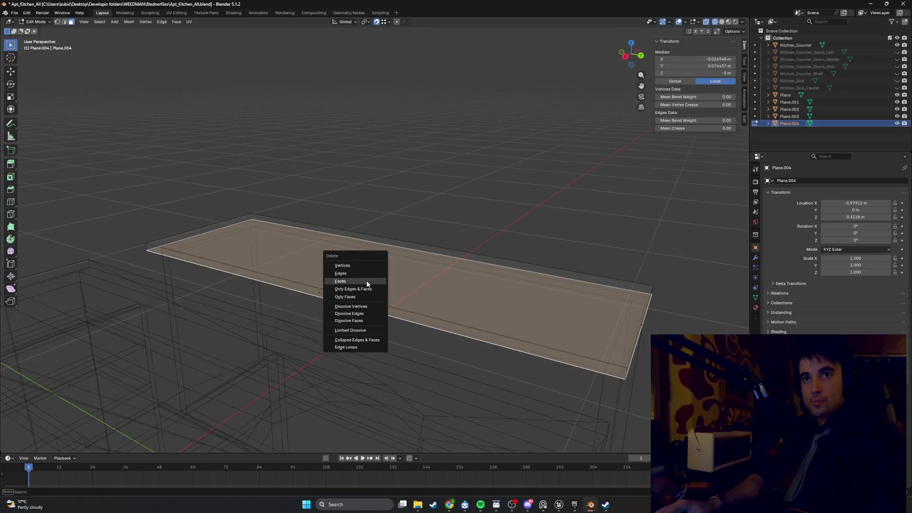
left_click(366, 281)
mouse_move(370, 275)
middle_mouse_down()
mouse_move(381, 252)
mouse_move(445, 246)
mouse_move(428, 254)
mouse_move(412, 236)
middle_mouse_up()
Switch to solid shading, enable the Face Orientation overlay and select all faces.
key("z")
left_click(469, 250)
left_click(685, 22)
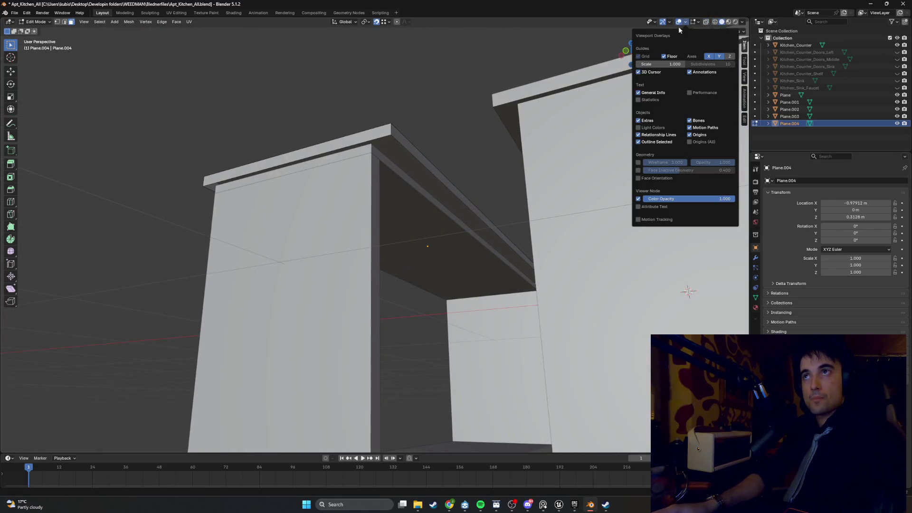
left_click(638, 178)
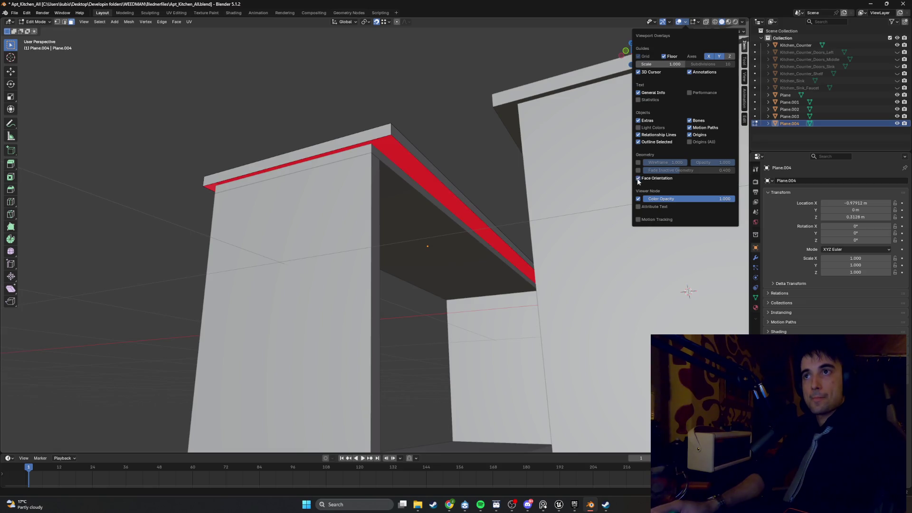
scroll(411, 97, "down", 3)
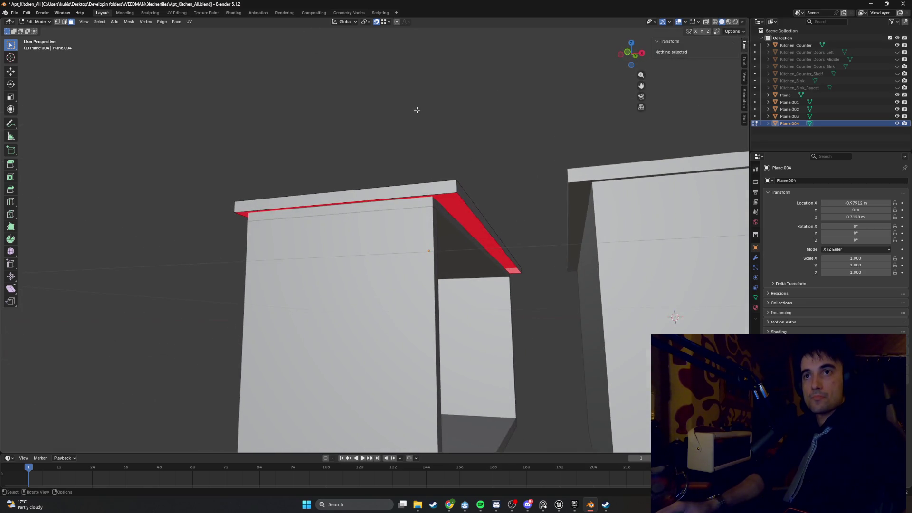
key("a")
middle_click_drag(440, 159, 434, 170)
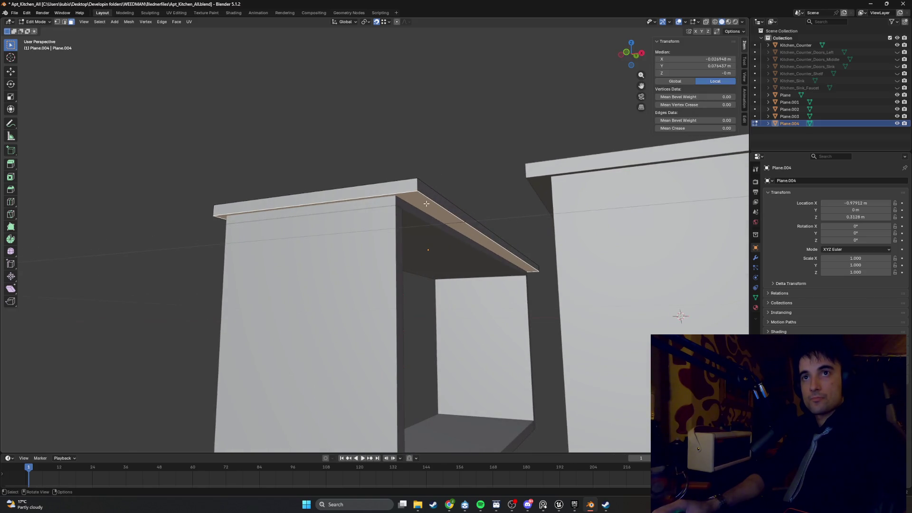
middle_click_drag(412, 204, 420, 205)
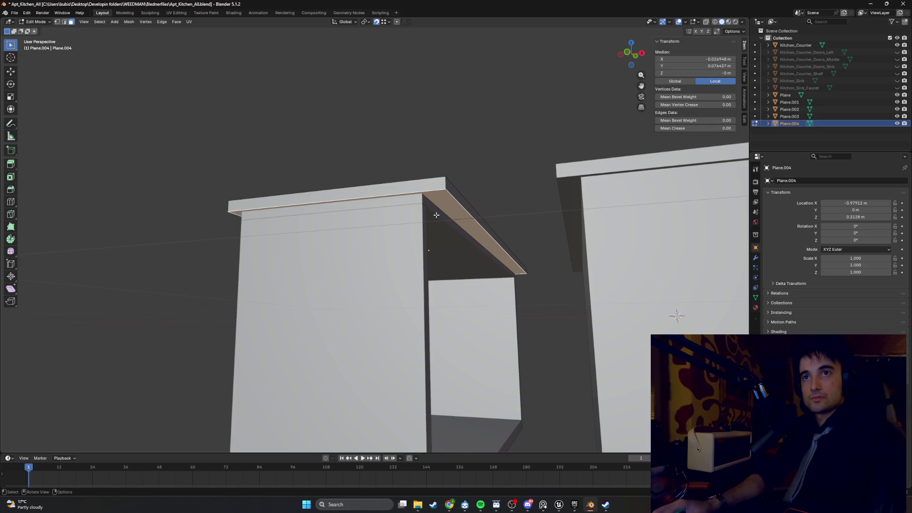
middle_click_drag(436, 216, 425, 210)
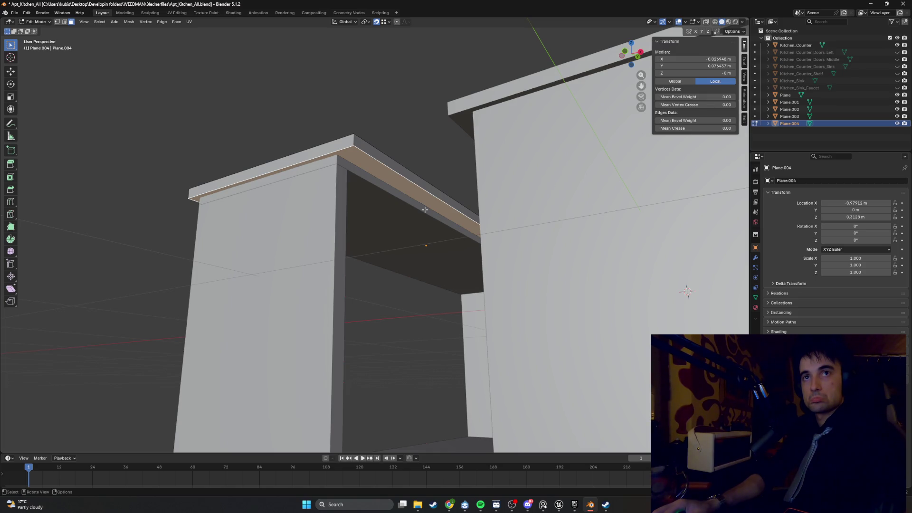
mouse_move(424, 209)
middle_mouse_down()
mouse_move(423, 224)
mouse_move(348, 233)
mouse_move(328, 224)
mouse_move(340, 217)
mouse_move(324, 221)
mouse_move(322, 212)
middle_mouse_up()
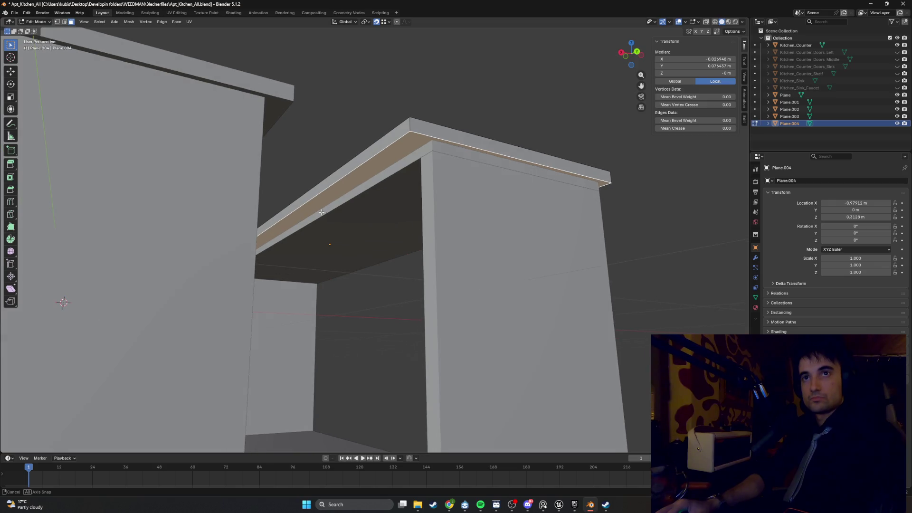
In wireframe, move a long edge of the top slab along X several times.
left_click(299, 208)
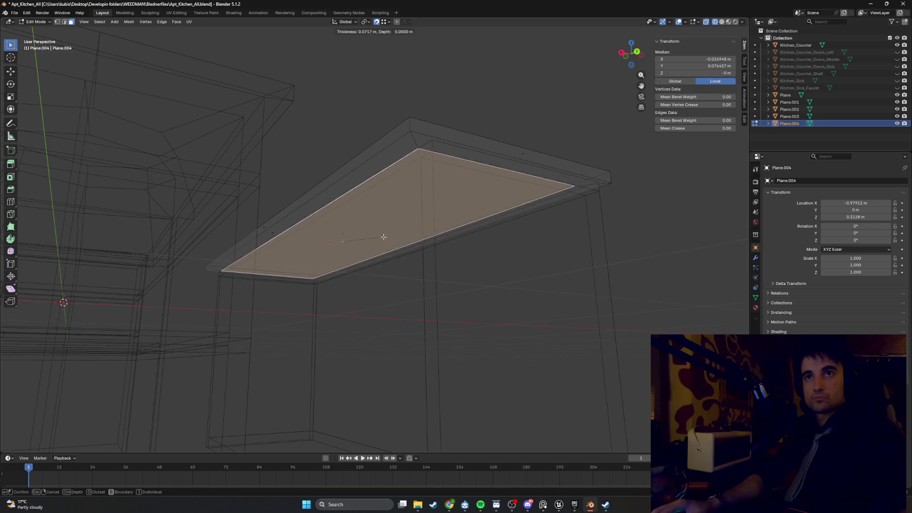
mouse_move(392, 212)
middle_mouse_down()
mouse_move(377, 227)
mouse_move(387, 214)
mouse_move(356, 206)
middle_mouse_up()
key("2")
left_click(367, 214)
key("g")
key("x")
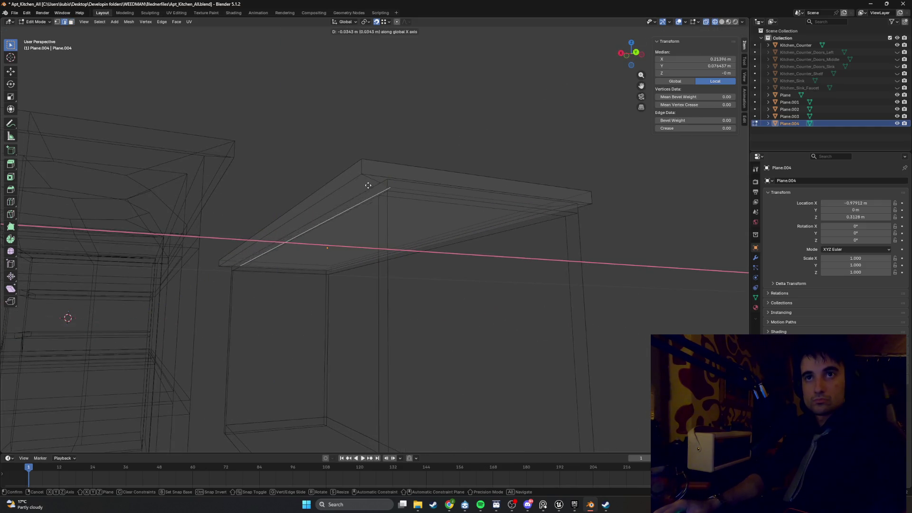
left_click(387, 179)
middle_click_drag(422, 193, 388, 195)
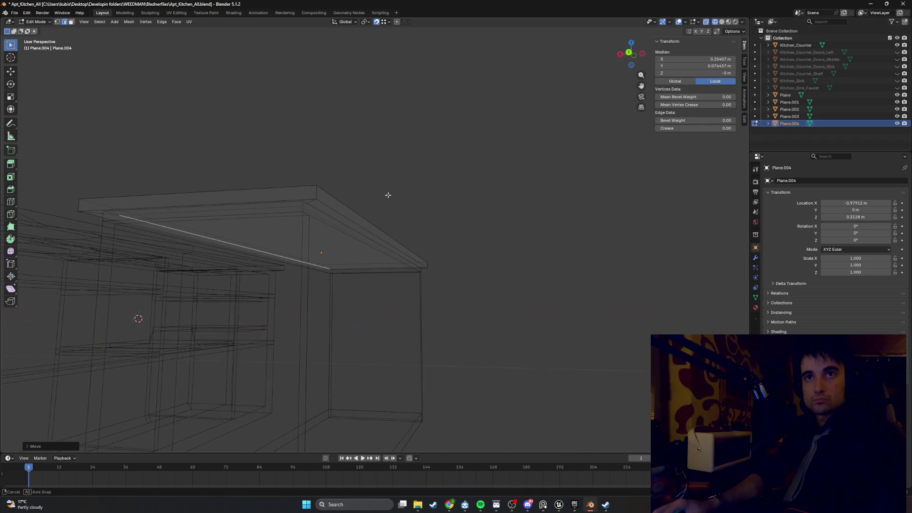
key("g")
key("x")
left_click(315, 208)
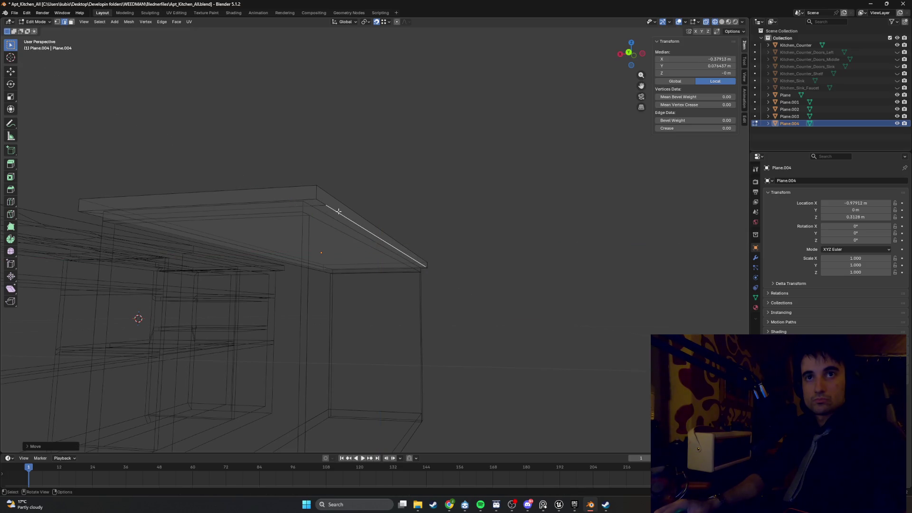
key("g")
key("x")
left_click(306, 204)
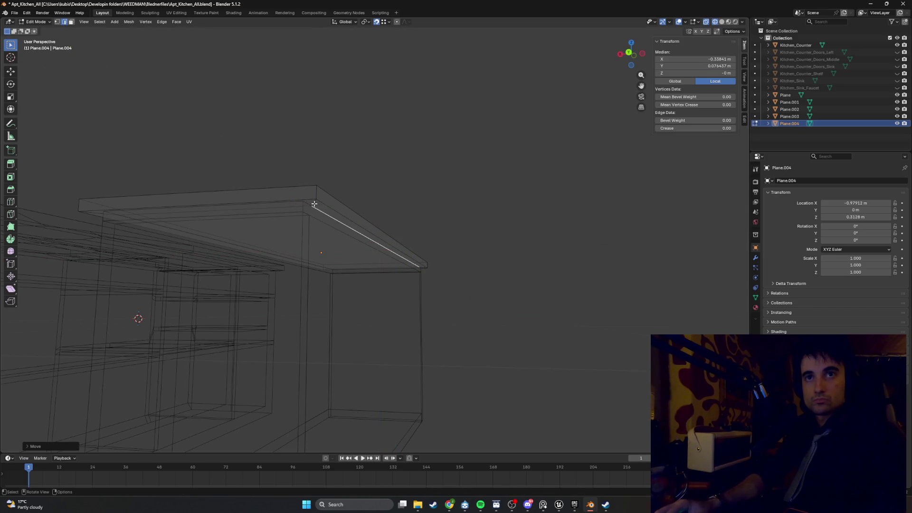
Shift the slab's short corner edge along Y to shape the outline.
mouse_move(315, 204)
middle_mouse_down()
mouse_move(181, 171)
mouse_move(135, 179)
mouse_move(123, 211)
mouse_move(140, 214)
middle_mouse_up()
left_click(118, 222)
key("g")
key("y")
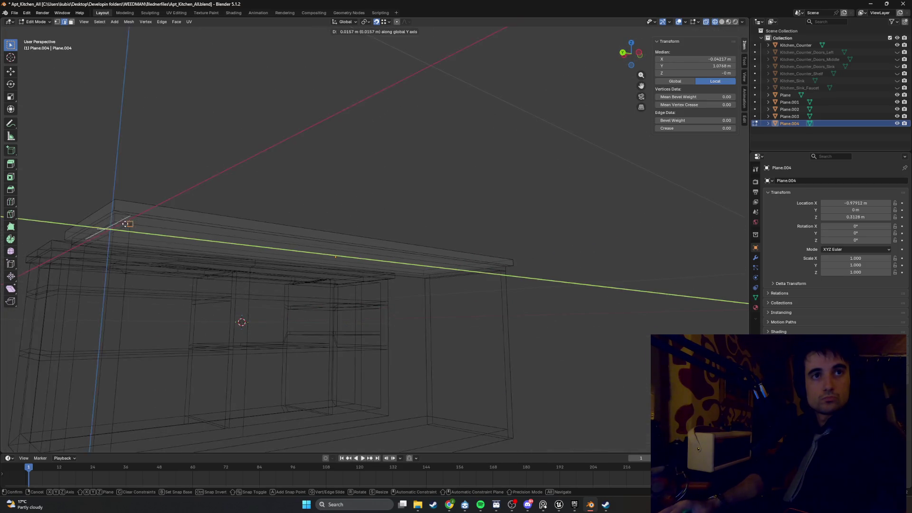
left_click(114, 213)
mouse_move(332, 215)
middle_mouse_down()
mouse_move(500, 214)
mouse_move(356, 220)
mouse_move(367, 223)
mouse_move(267, 268)
middle_mouse_up()
key("g")
key("y")
left_click(376, 222)
Delete the slab's top face and switch back to solid display.
key("3")
left_click(220, 259)
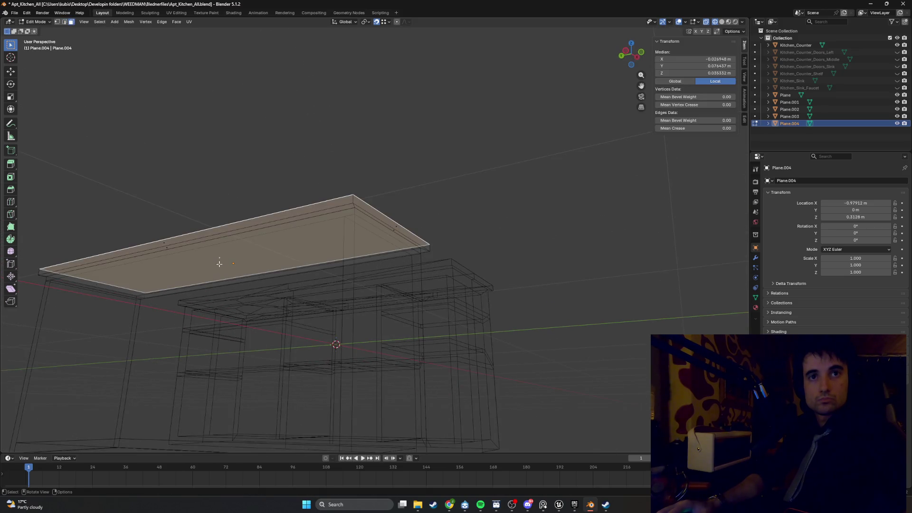
key("x")
left_click(222, 261)
mouse_move(222, 262)
middle_mouse_down()
mouse_move(256, 258)
mouse_move(216, 267)
mouse_move(255, 220)
mouse_move(261, 225)
mouse_move(246, 212)
mouse_move(277, 204)
mouse_move(252, 248)
middle_mouse_up()
key("z")
left_click(261, 267)
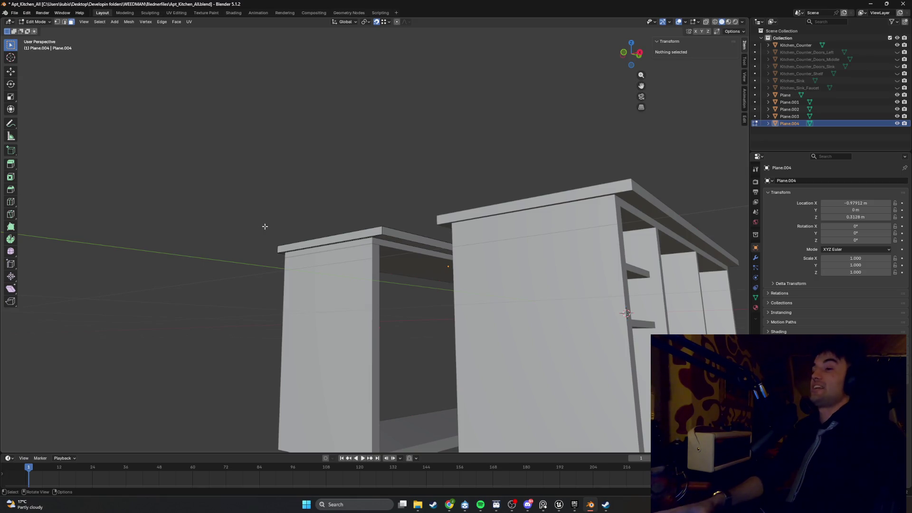
View the new cabinet and kitchen counter from behind in wireframe, then re-enter Edit Mode.
mouse_move(489, 196)
middle_mouse_down()
mouse_move(545, 231)
mouse_move(389, 206)
mouse_move(511, 255)
mouse_move(456, 233)
mouse_move(461, 241)
mouse_move(136, 249)
mouse_move(250, 204)
mouse_move(386, 238)
mouse_move(564, 265)
mouse_move(427, 228)
mouse_move(361, 223)
mouse_move(413, 230)
mouse_move(311, 204)
mouse_move(432, 254)
mouse_move(401, 255)
mouse_move(450, 264)
mouse_move(338, 256)
mouse_move(387, 244)
mouse_move(481, 253)
mouse_move(401, 278)
middle_mouse_up()
key("Tab")
key("z")
left_click(346, 266)
mouse_move(347, 266)
middle_mouse_down()
mouse_move(324, 265)
mouse_move(332, 277)
mouse_move(346, 267)
mouse_move(383, 276)
middle_mouse_up()
key("Tab")
scroll(384, 276, "down", 3)
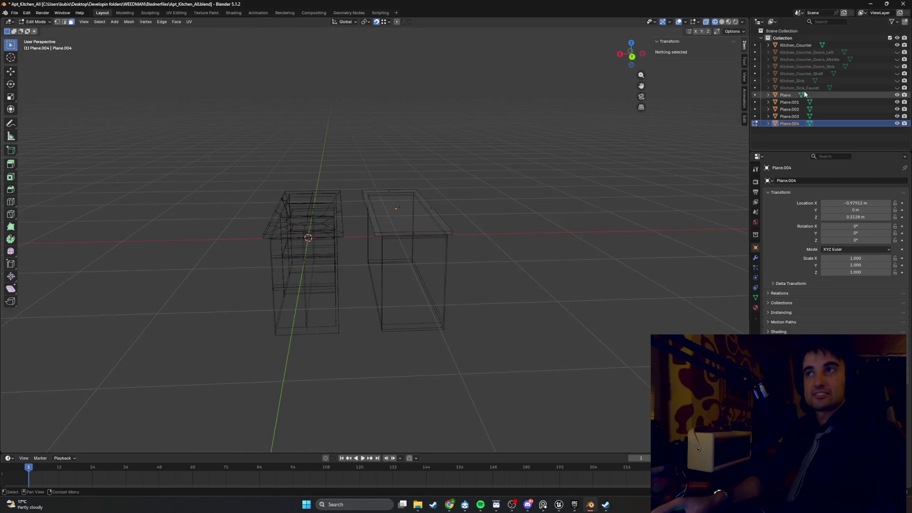
Select the five cabinet slabs and move them along Y, then X, to sit beside the counter.
left_click(814, 94, "shift")
mouse_move(453, 234)
middle_mouse_down()
mouse_move(428, 234)
mouse_move(418, 218)
middle_mouse_up()
key("Tab")
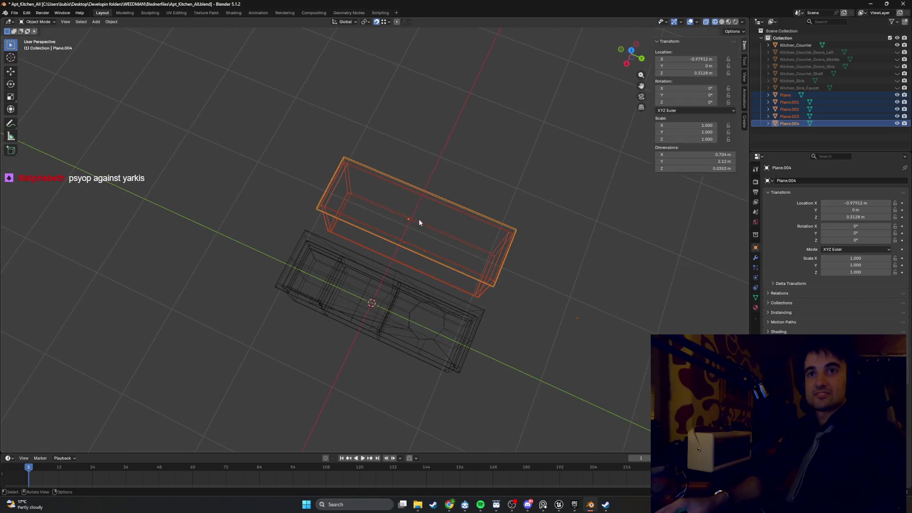
key("g")
key("y")
left_click(304, 189)
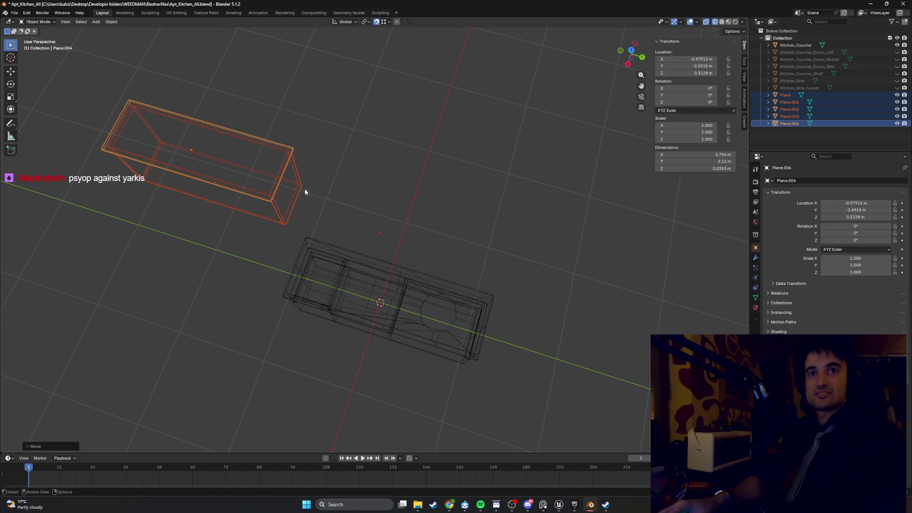
key("g")
key("y")
middle_click_drag(304, 188, 252, 163)
key("x")
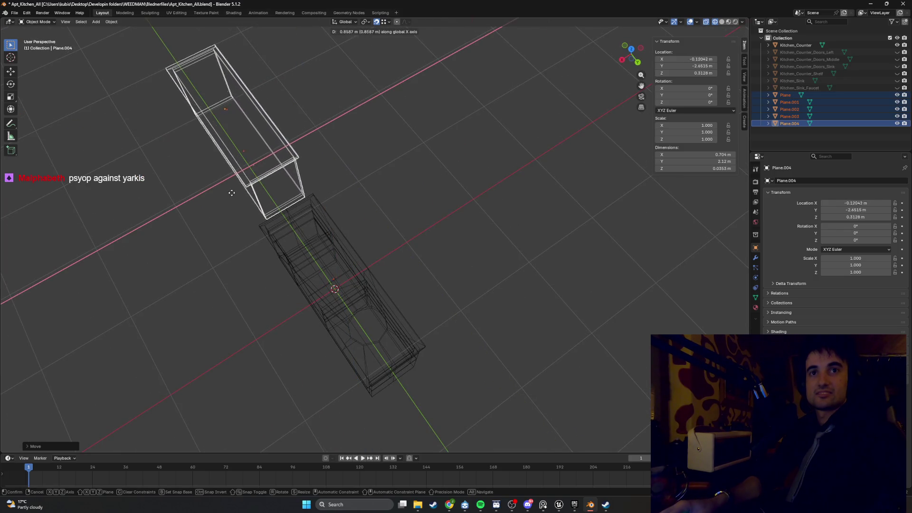
left_click(260, 224)
Check the cabinet's placement against the counter in side and back orthographic views.
key("KP_3")
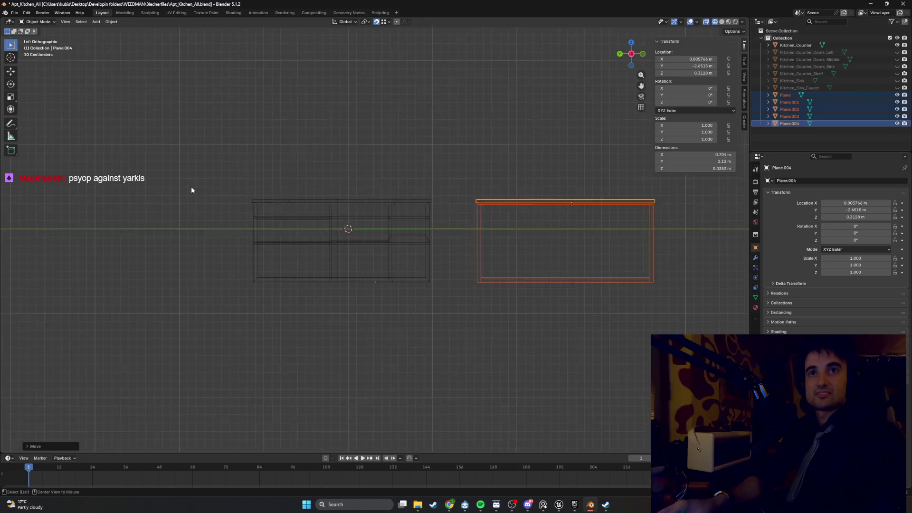
key("ctrl+KP_1")
scroll(346, 240, "up", 7)
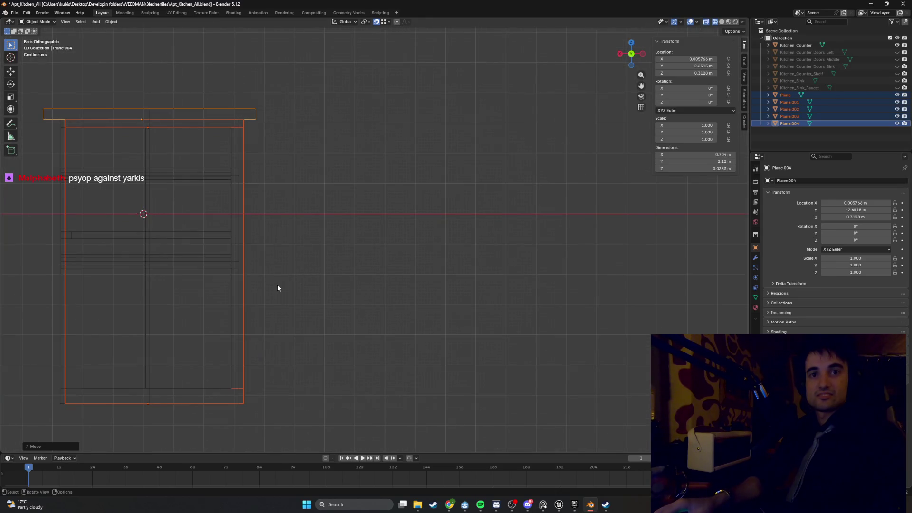
mouse_move(278, 288)
middle_mouse_down()
mouse_move(297, 283)
mouse_move(189, 277)
mouse_move(299, 288)
middle_mouse_up()
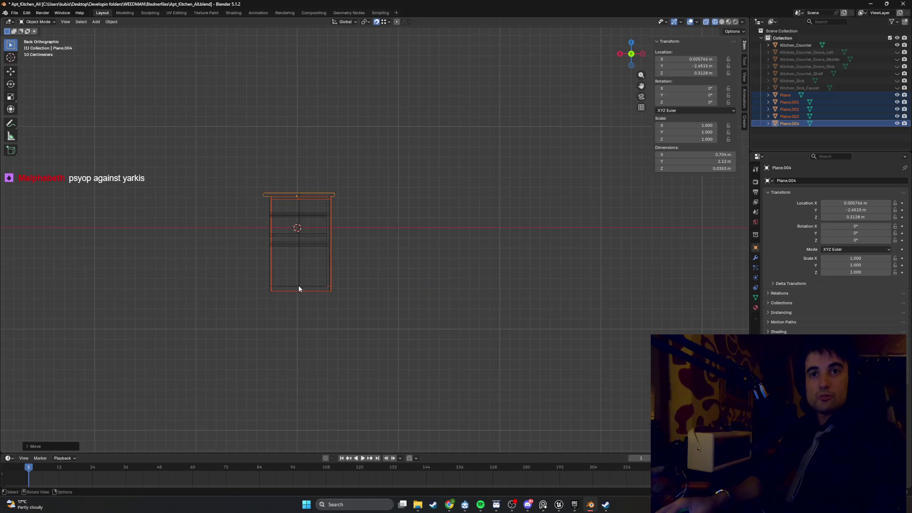
scroll(298, 289, "up", 8)
scroll(276, 335, "down", 2)
scroll(326, 286, "up", 2)
scroll(326, 284, "down", 2)
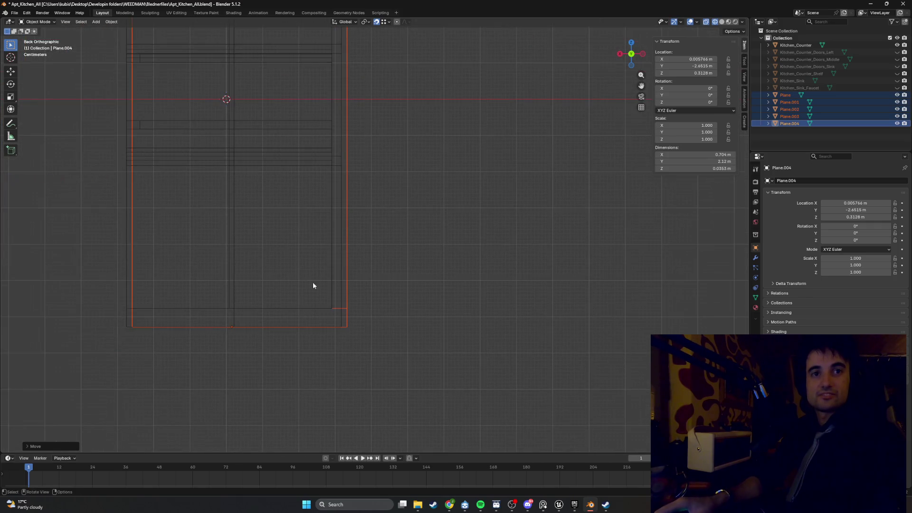
middle_click_drag(230, 142, 330, 261, "shift")
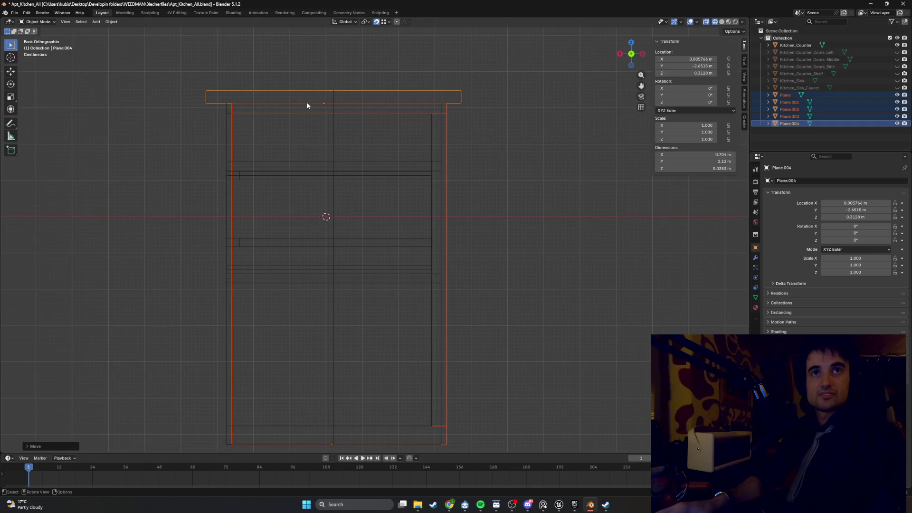
Start another X move of the cabinet, cancel it, and inspect the cabinet from the side and below.
key("g")
key("x")
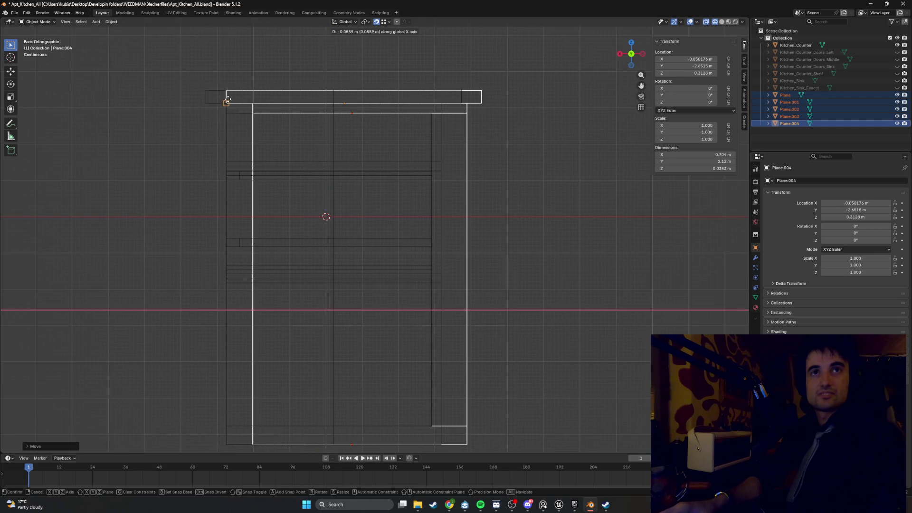
right_click(206, 103)
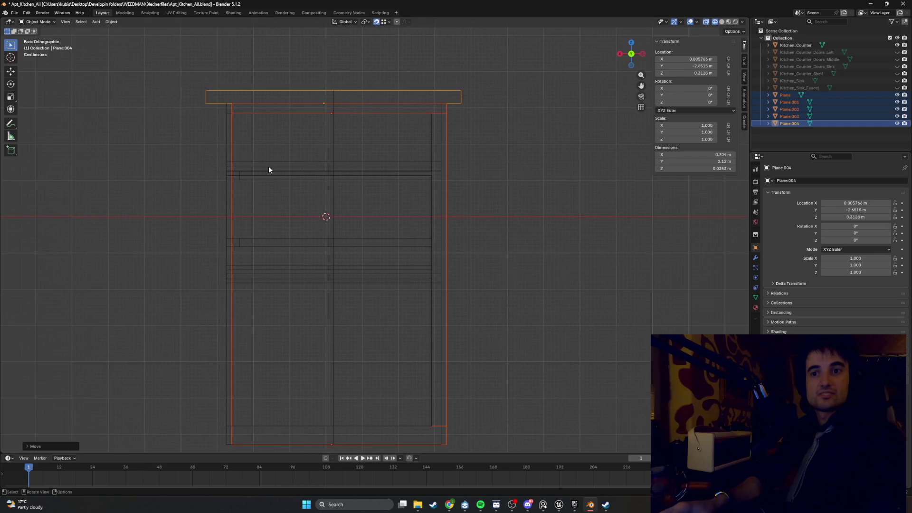
mouse_move(267, 137)
middle_mouse_down()
mouse_move(292, 144)
mouse_move(220, 151)
mouse_move(352, 193)
mouse_move(284, 196)
mouse_move(335, 203)
middle_mouse_up()
scroll(304, 185, "up", 3)
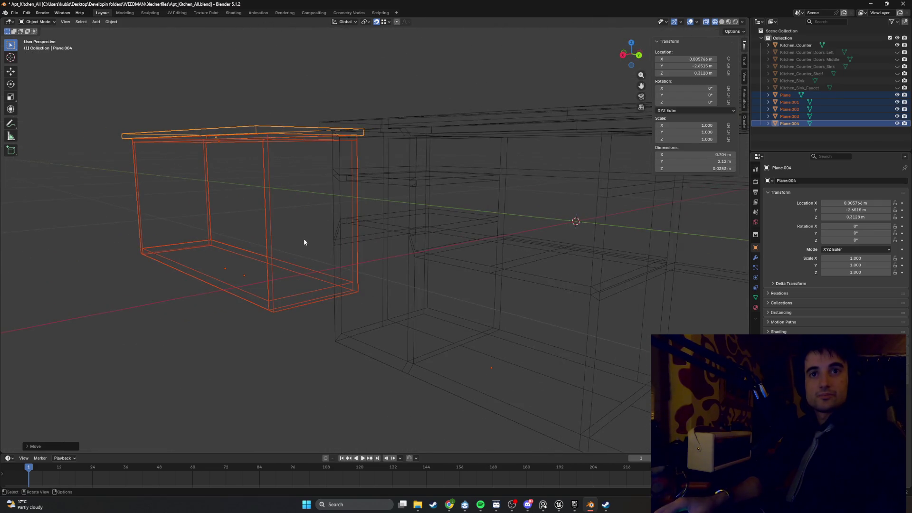
mouse_move(304, 242)
middle_mouse_down()
mouse_move(314, 213)
mouse_move(313, 204)
mouse_move(301, 212)
mouse_move(306, 191)
middle_mouse_up()
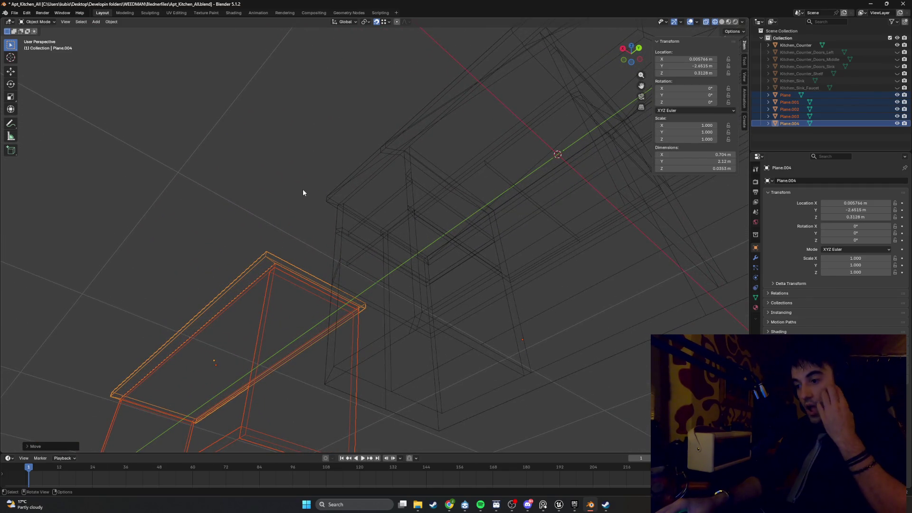
mouse_move(300, 266)
middle_mouse_down()
mouse_move(278, 291)
mouse_move(306, 305)
middle_mouse_up()
Enter Edit Mode on the cabinet and box-select its side and bottom faces.
key("Tab")
mouse_move(312, 332)
left_mouse_down()
mouse_move(265, 193)
mouse_move(198, 200)
left_mouse_up()
middle_click_drag(247, 233, 294, 250)
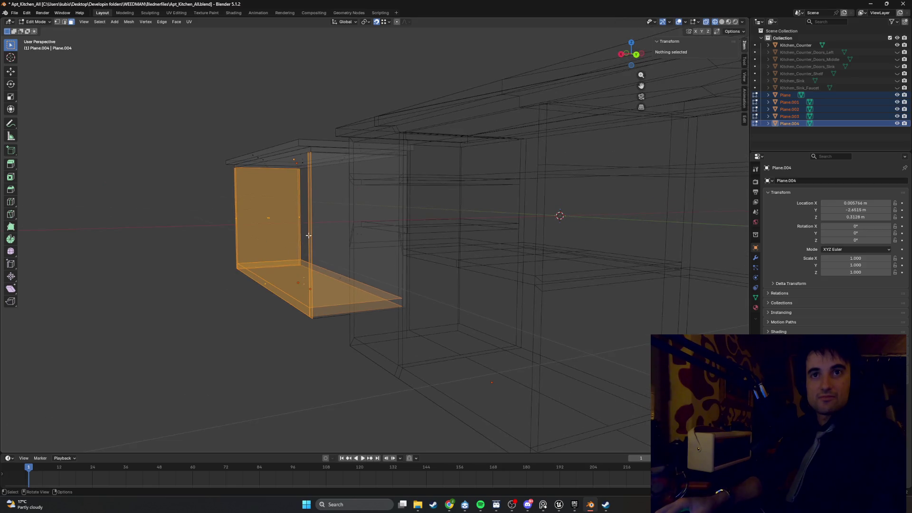
Select the cabinet's vertical side, bottom slab, left side and slanted underside faces.
left_click(308, 235)
key("shift+space")
left_click(251, 280)
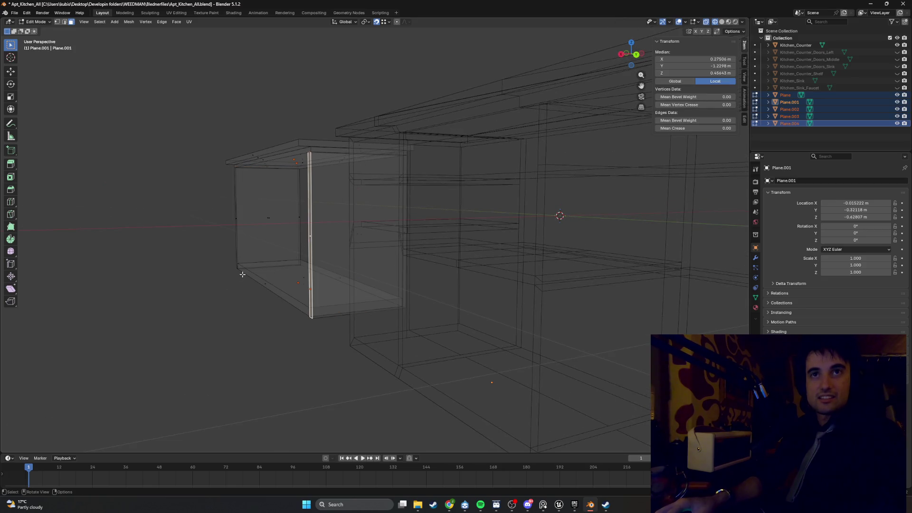
left_click(265, 282, "shift")
left_click(234, 219, "shift")
mouse_move(233, 219)
middle_mouse_down()
mouse_move(251, 201)
mouse_move(358, 311)
mouse_move(301, 198)
mouse_move(235, 209)
mouse_move(207, 337)
middle_mouse_up()
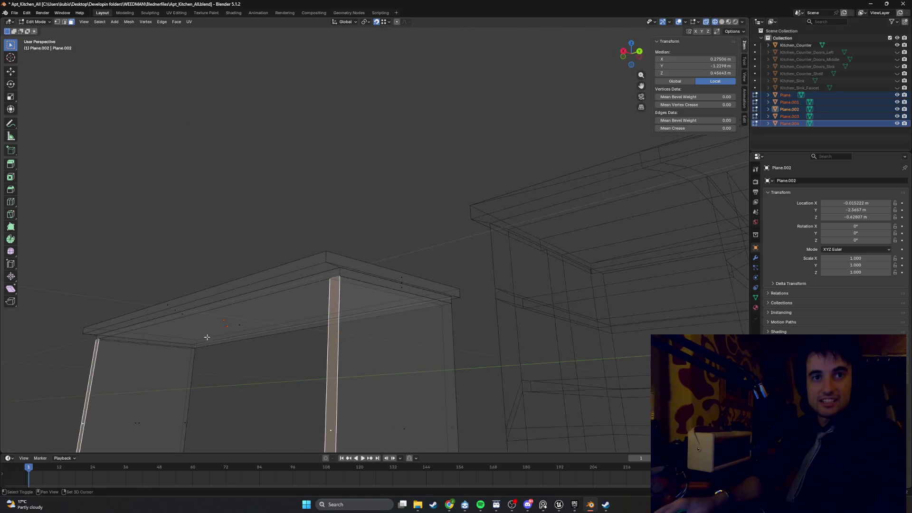
left_click(198, 309, "shift")
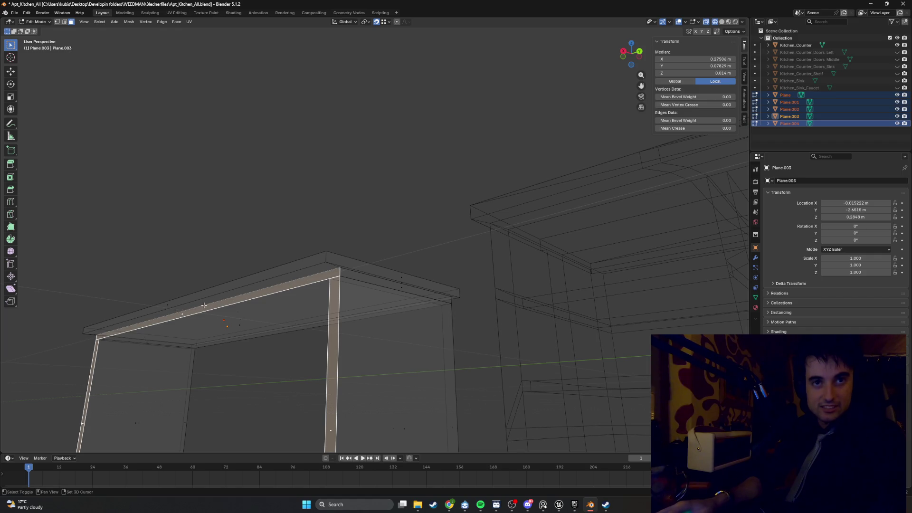
Switch to edge selection and frame the whole cabinet in the back view.
key("2")
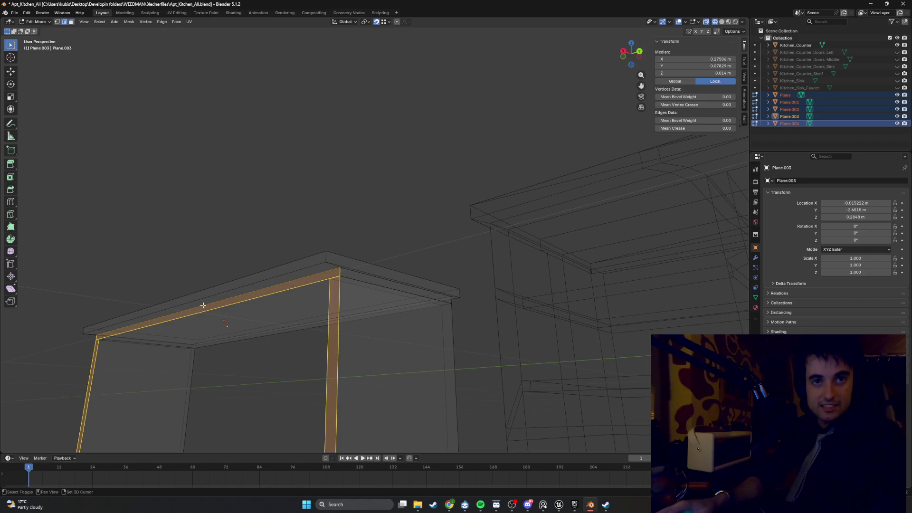
mouse_move(235, 299)
middle_mouse_down()
mouse_move(319, 275)
mouse_move(287, 292)
mouse_move(376, 294)
mouse_move(315, 301)
mouse_move(373, 312)
middle_mouse_up()
scroll(443, 328, "up", 10)
middle_click_drag(399, 200, 369, 148, "shift")
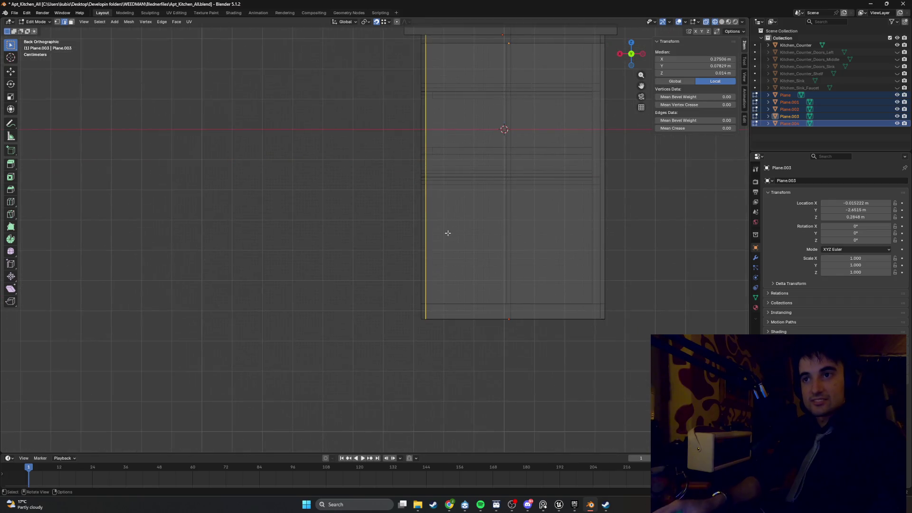
scroll(471, 251, "up", 1)
middle_click_drag(523, 267, 428, 328, "shift")
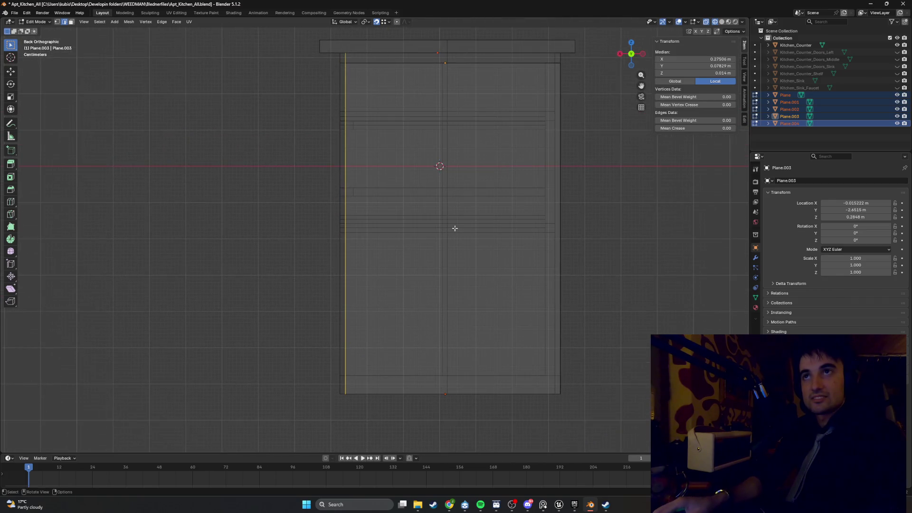
mouse_move(456, 228)
middle_mouse_down()
mouse_move(448, 240)
mouse_move(423, 244)
mouse_move(481, 267)
middle_mouse_up()
scroll(544, 340, "down", 1)
Move the cabinet slabs along X to 0 m, then dismiss Blender's crash report.
key("Tab")
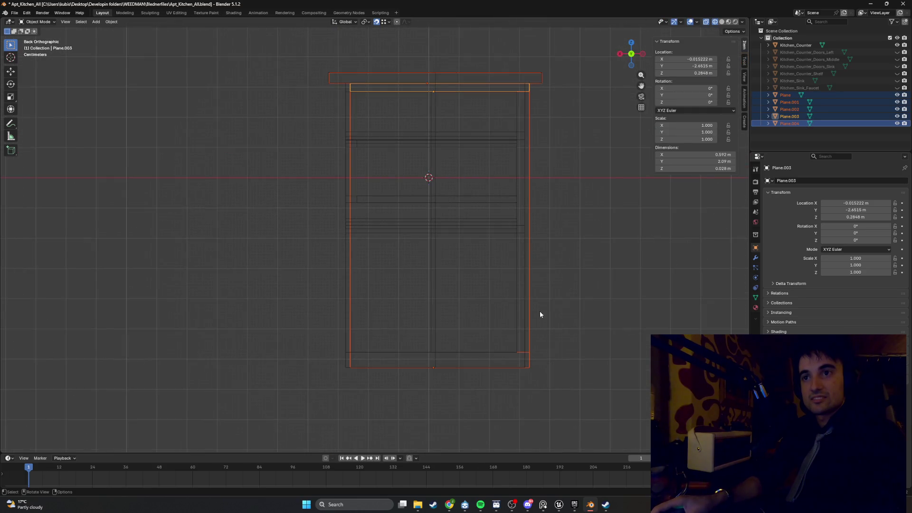
key("g")
key("x")
left_click(506, 340)
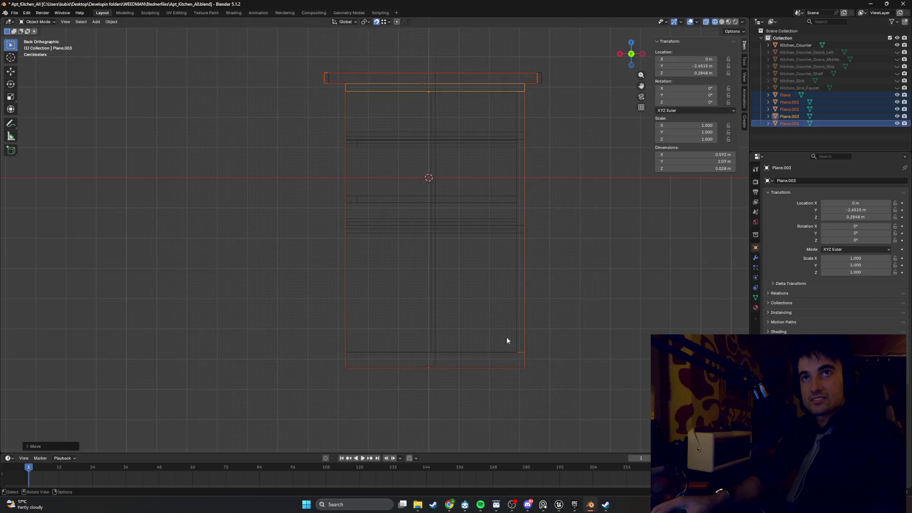
middle_click_drag(392, 240, 366, 189)
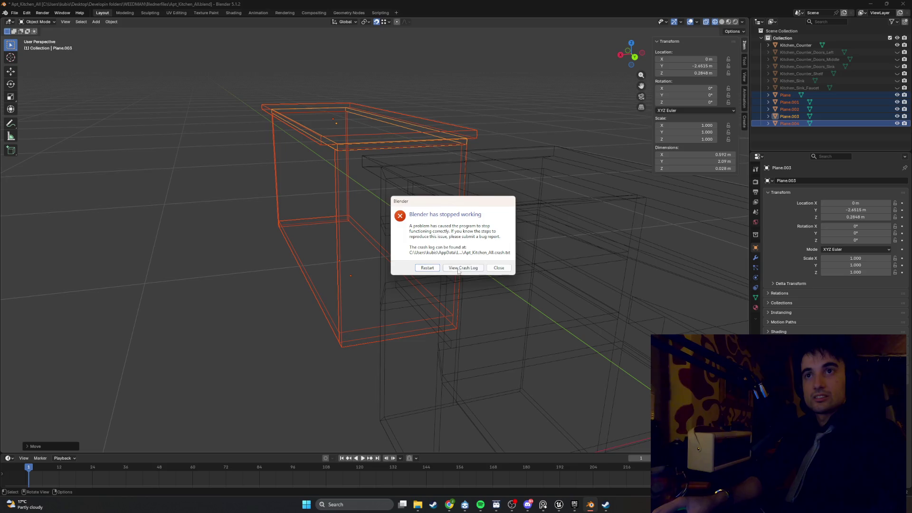
left_click(496, 271)
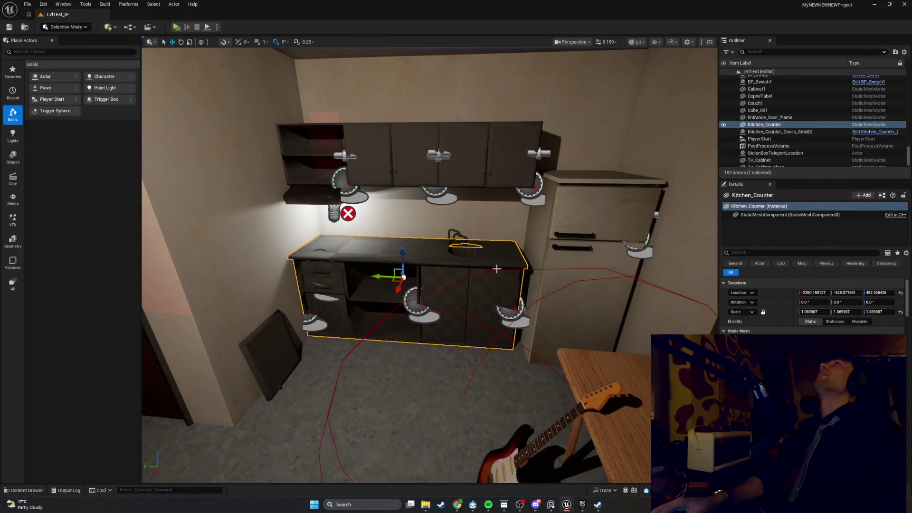
Relaunch Blender by searching 'blender' from the Windows taskbar.
left_click(359, 502)
type("blender")
key("Return")
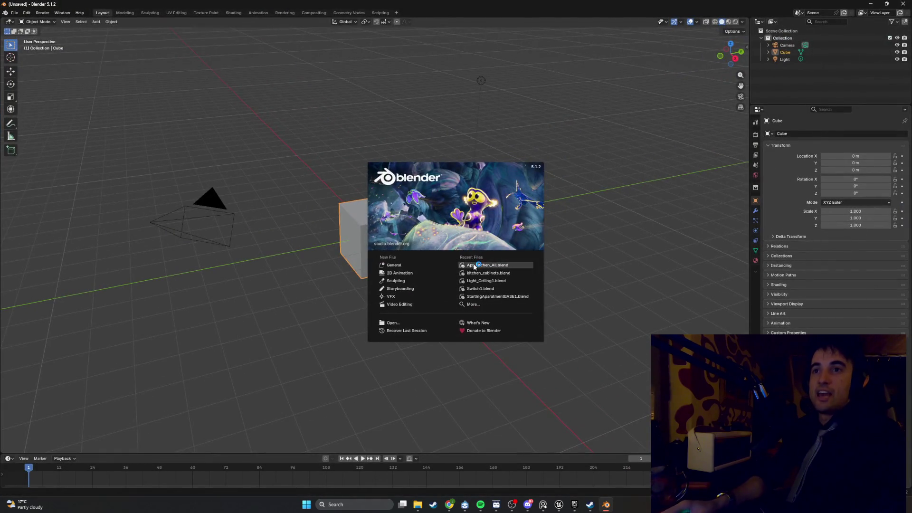
Reopen Apt_Kitchen_All.blend from Recent Files and hide the door and sink objects in the Outliner.
left_click(474, 266)
middle_click_drag(470, 265, 412, 241)
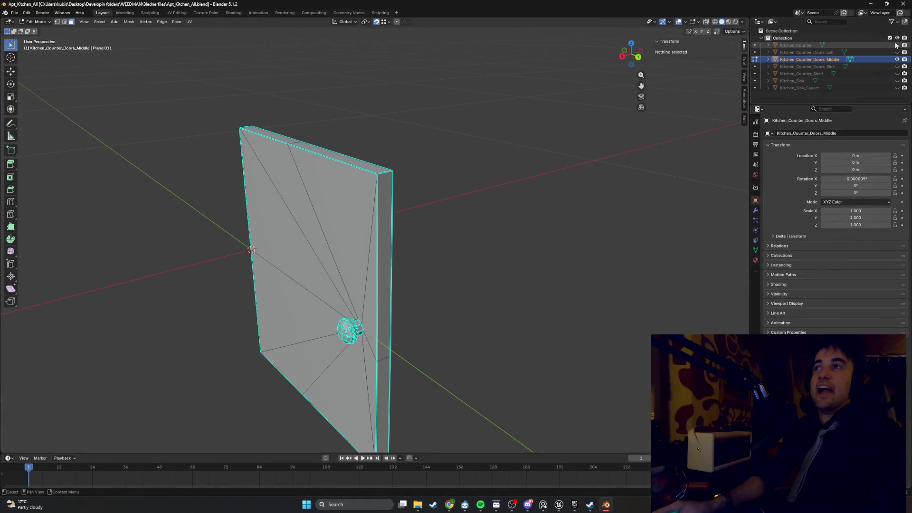
left_click_drag(897, 45, 897, 81)
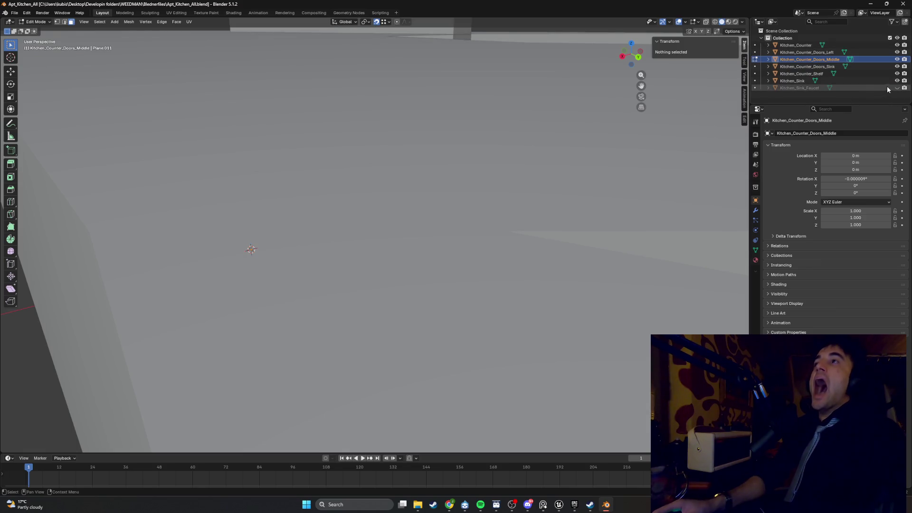
scroll(665, 143, "down", 5)
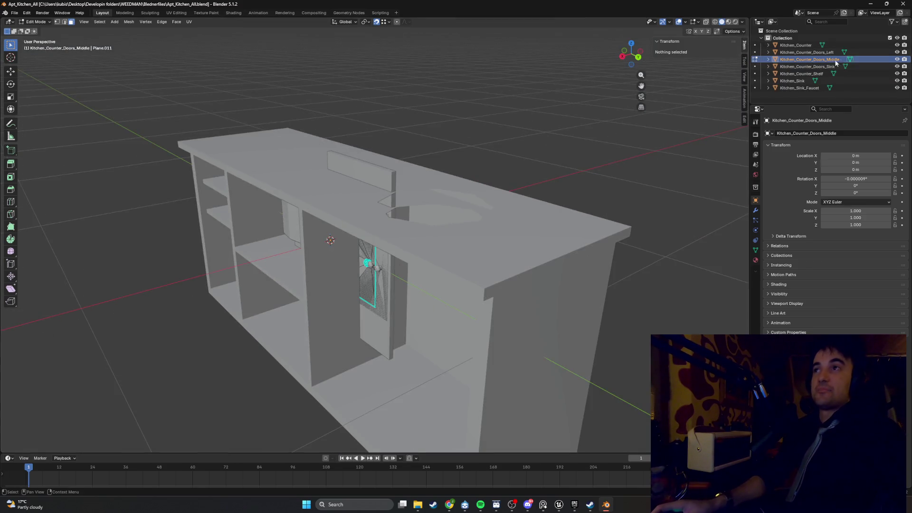
left_click_drag(897, 52, 897, 88)
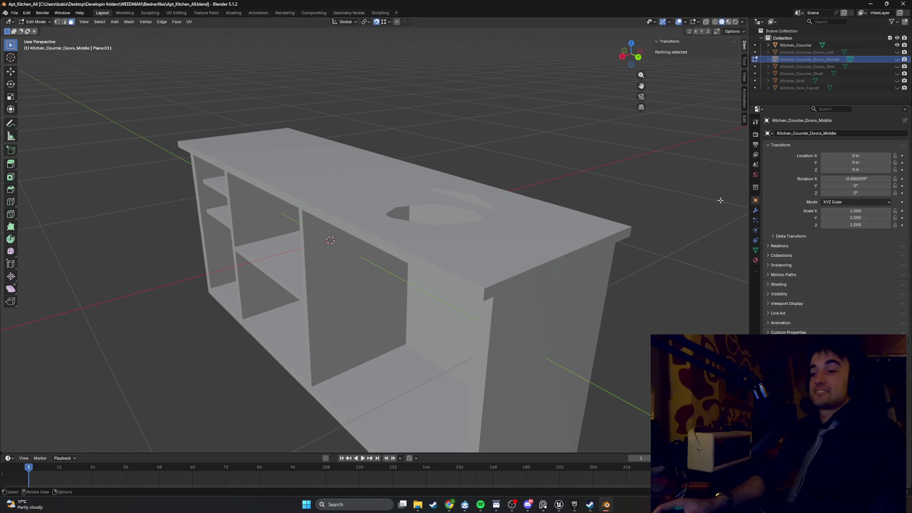
scroll(653, 210, "down", 5)
Select Kitchen_Counter, enter Edit Mode and bring up its mesh context menu.
key("Tab")
scroll(555, 201, "up", 2)
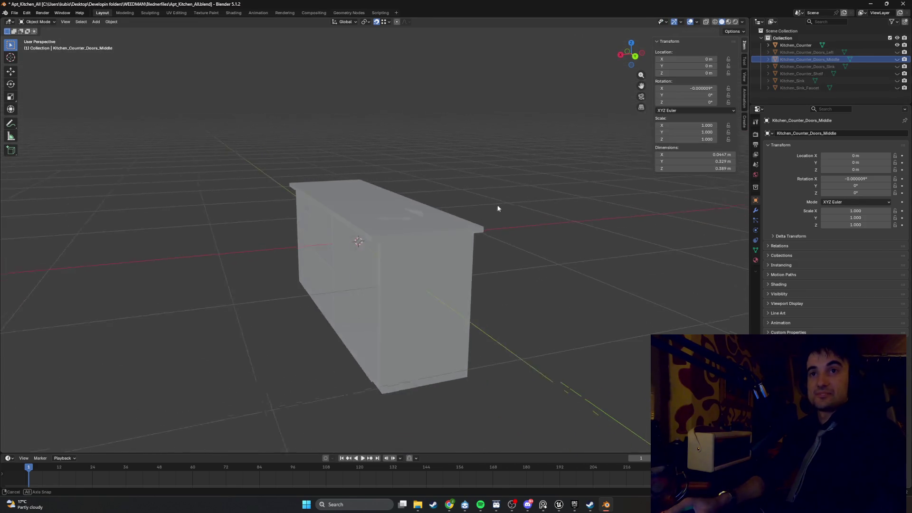
mouse_move(618, 142)
middle_mouse_down()
mouse_move(410, 126)
mouse_move(421, 243)
mouse_move(421, 230)
mouse_move(456, 266)
middle_mouse_up()
left_click(421, 244)
key("Tab")
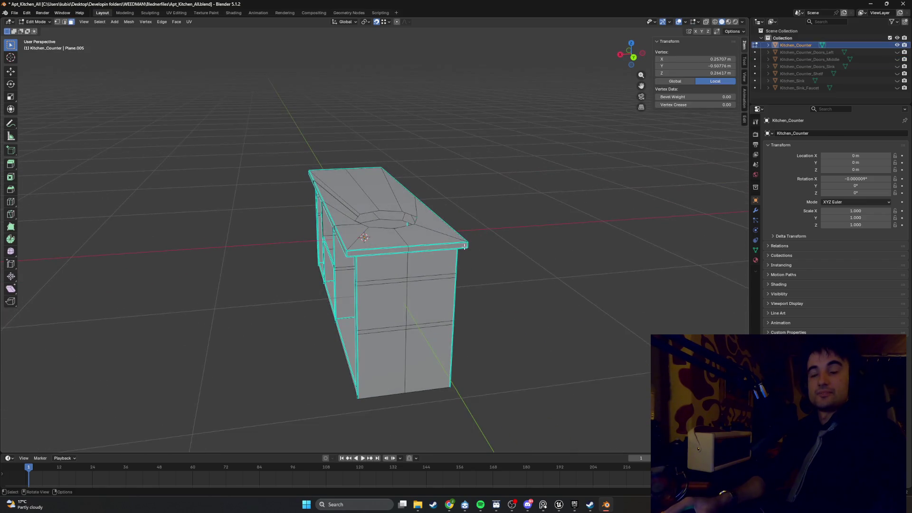
right_click(505, 291)
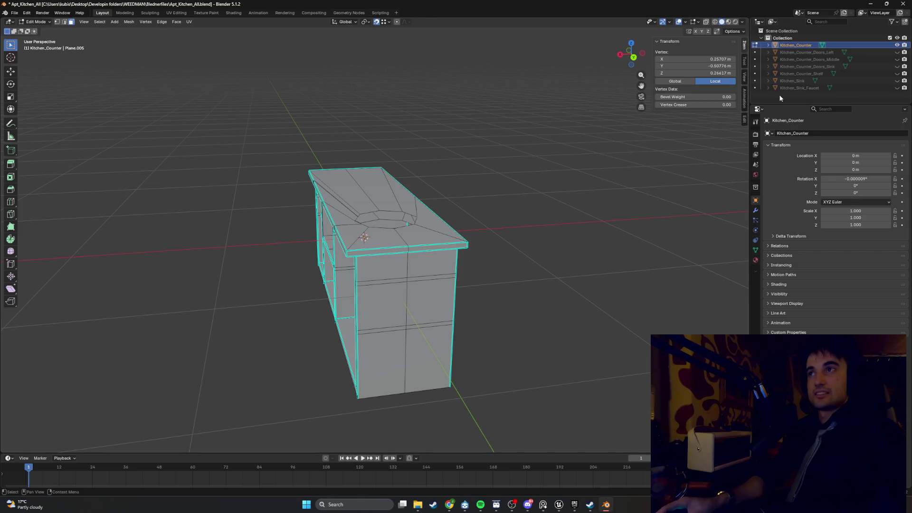
Hide the counter's six door, shelf, sink and faucet objects, leaving only Kitchen_Counter visible.
key("Tab")
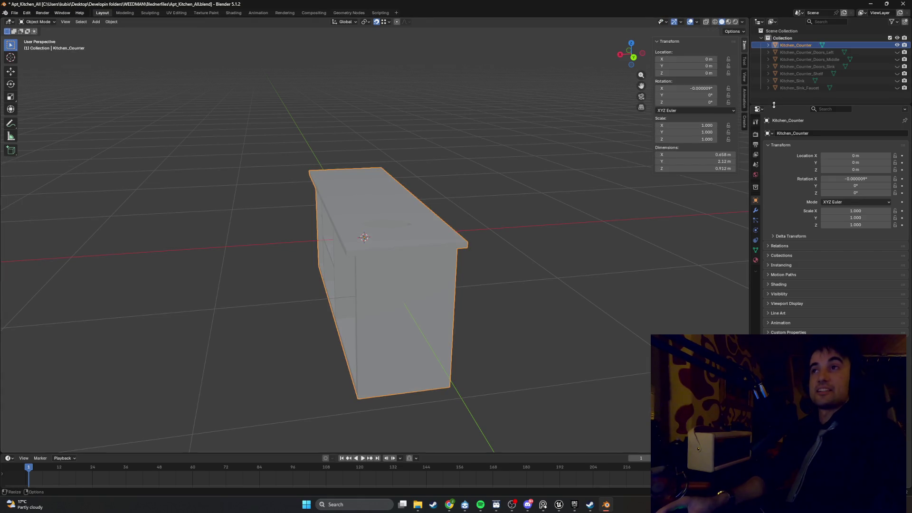
left_click(777, 98)
key("KP_Subtract")
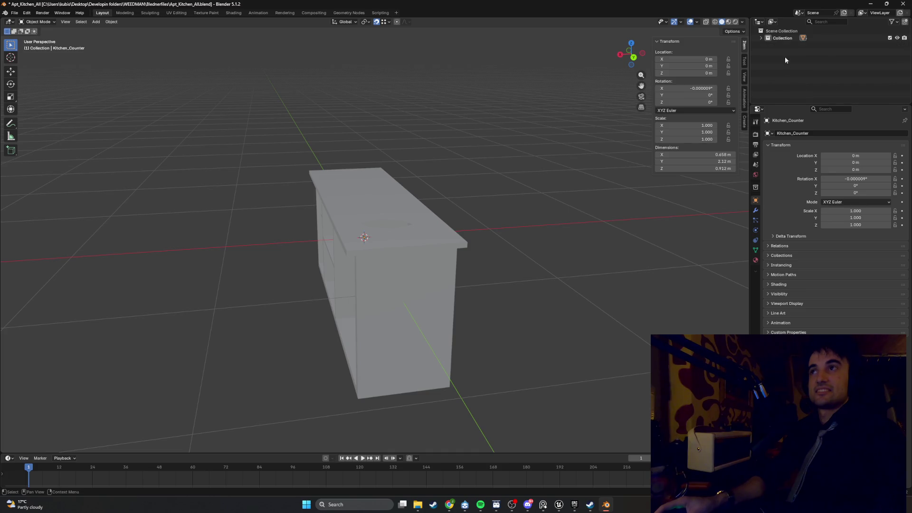
left_click(761, 38)
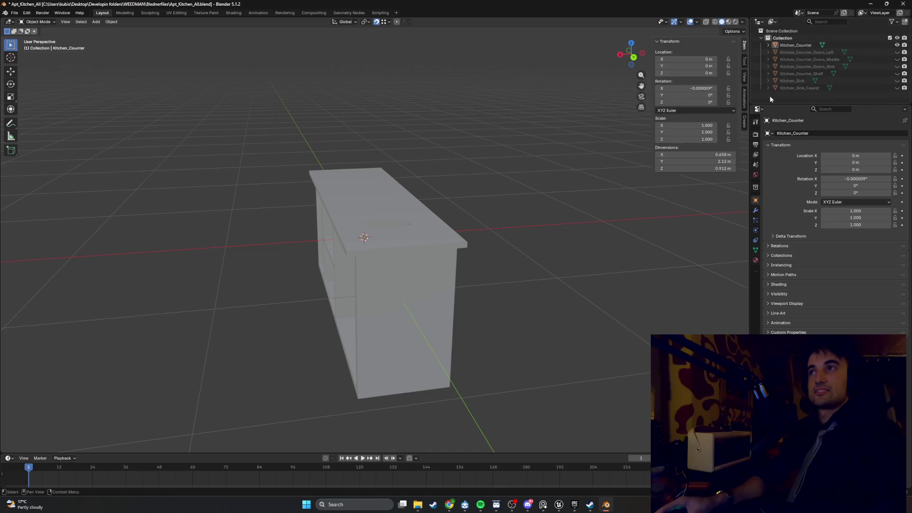
left_click_drag(899, 89, 896, 55)
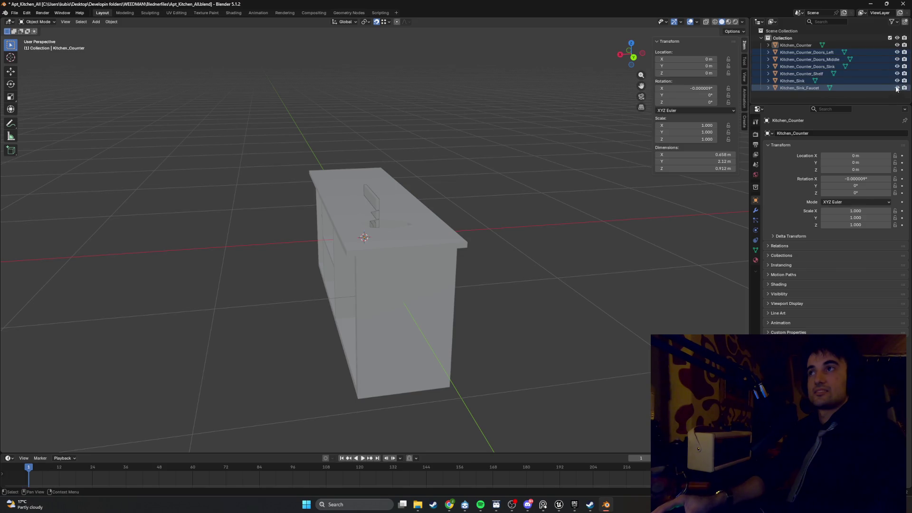
left_click_drag(897, 88, 897, 52)
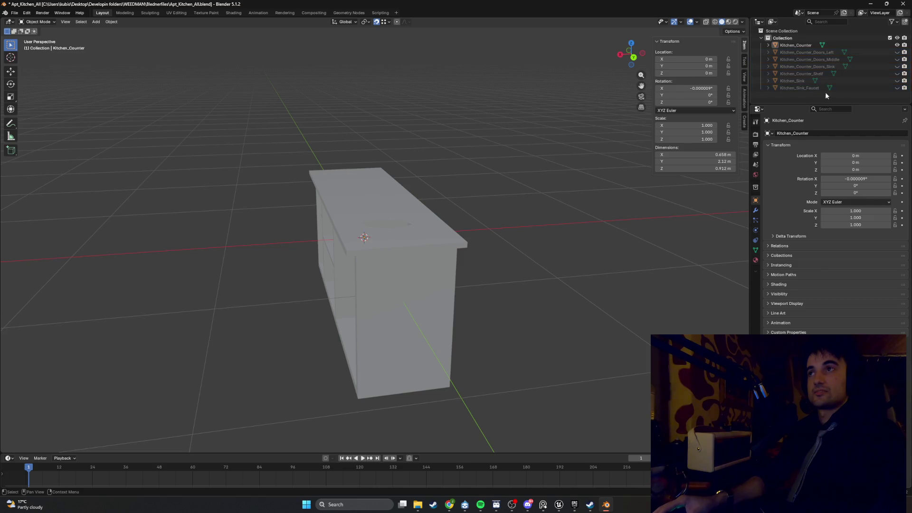
left_click(779, 94)
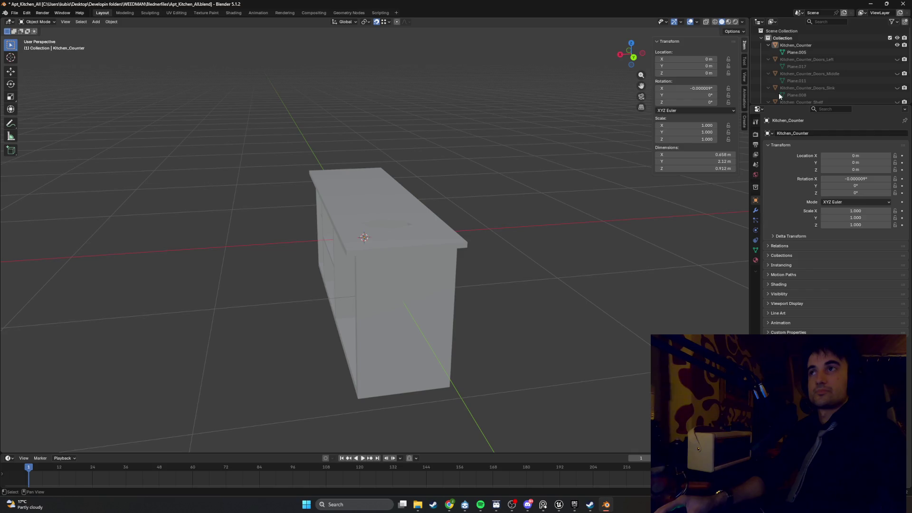
Refresh the collection's object list and bring up the Shift+A Add menu.
key("KP_Subtract")
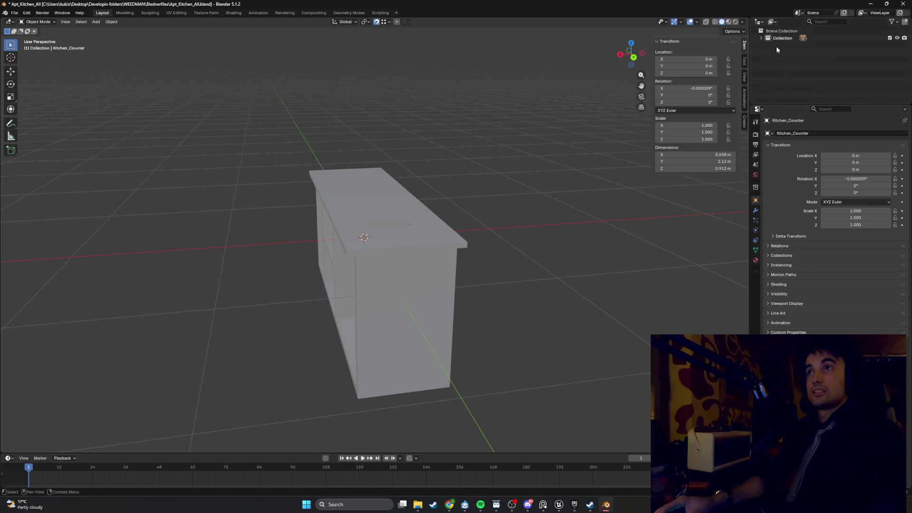
left_click(761, 38)
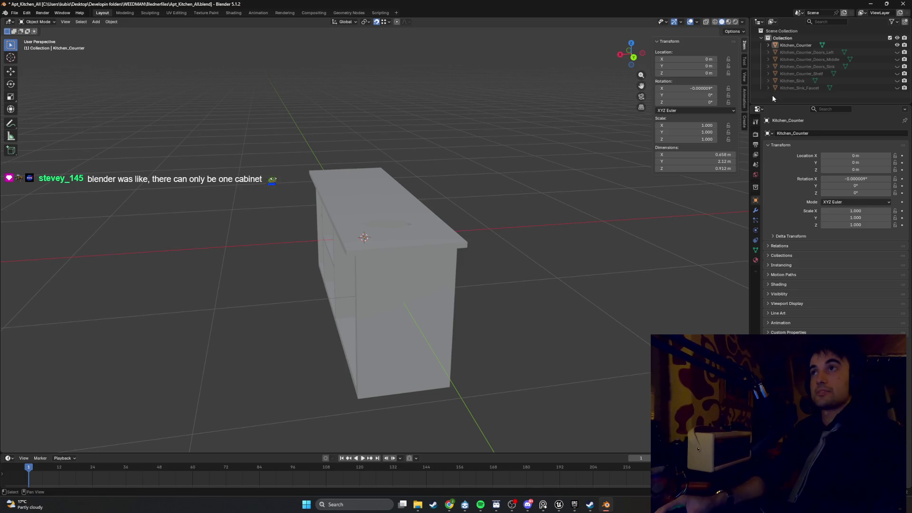
key("shift+a")
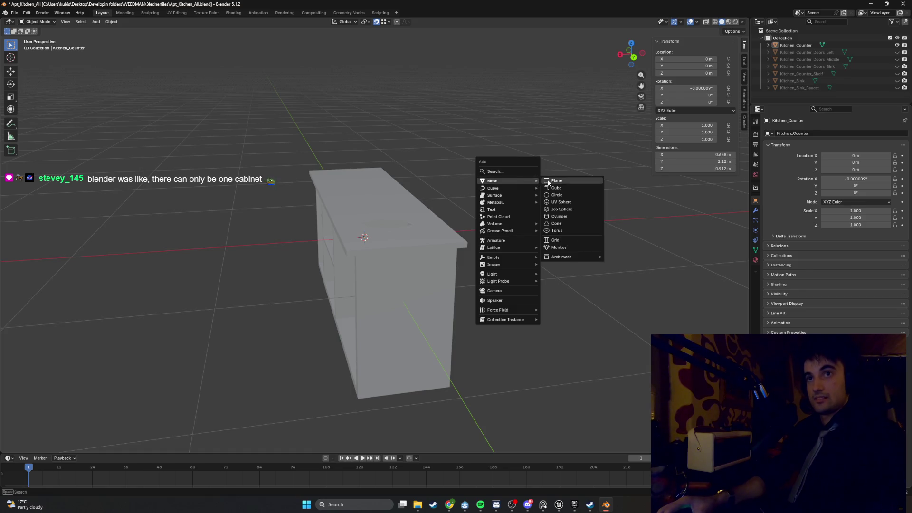
Add a 2 m plane and lower it along Z to -0.587 m, level with the counter base.
left_click(547, 181)
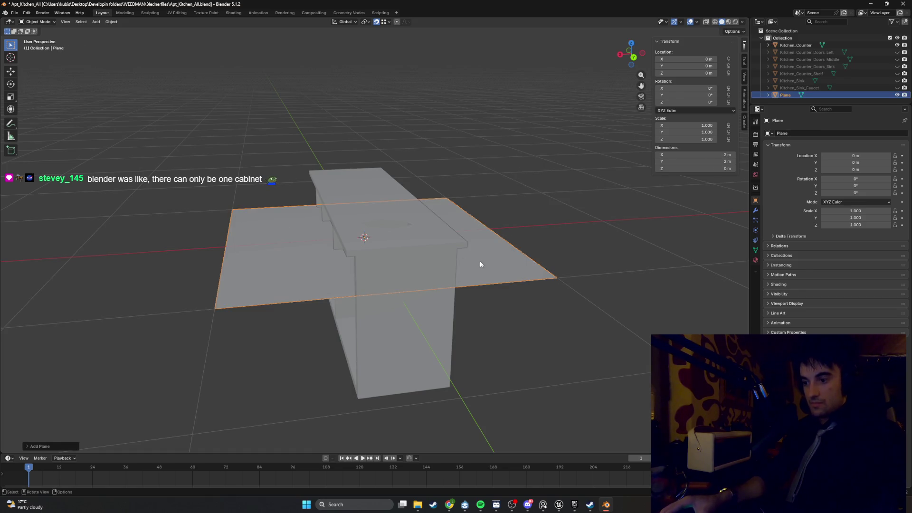
key("ctrl+z")
key("ctrl+z")
key("ctrl+z")
key("ctrl+shift+z")
key("ctrl+shift+z")
key("ctrl+shift+z")
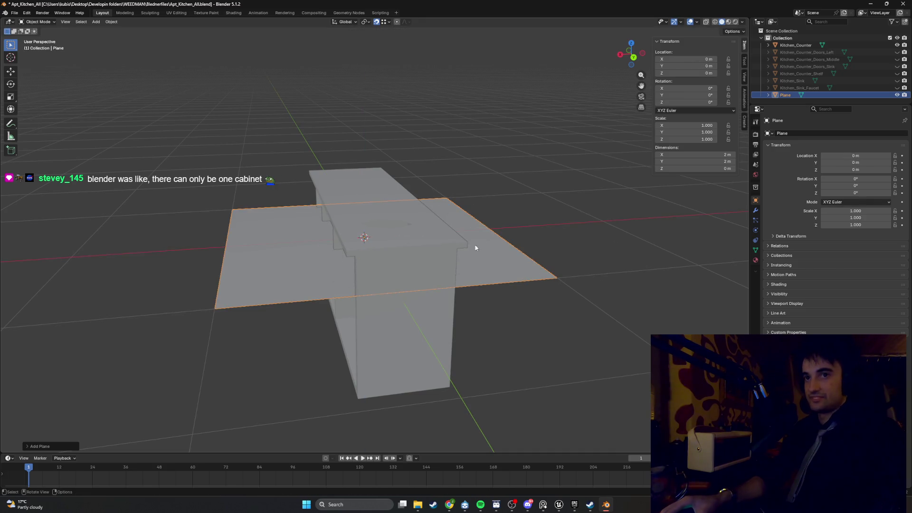
key("ctrl+KP_1")
key("g")
key("z")
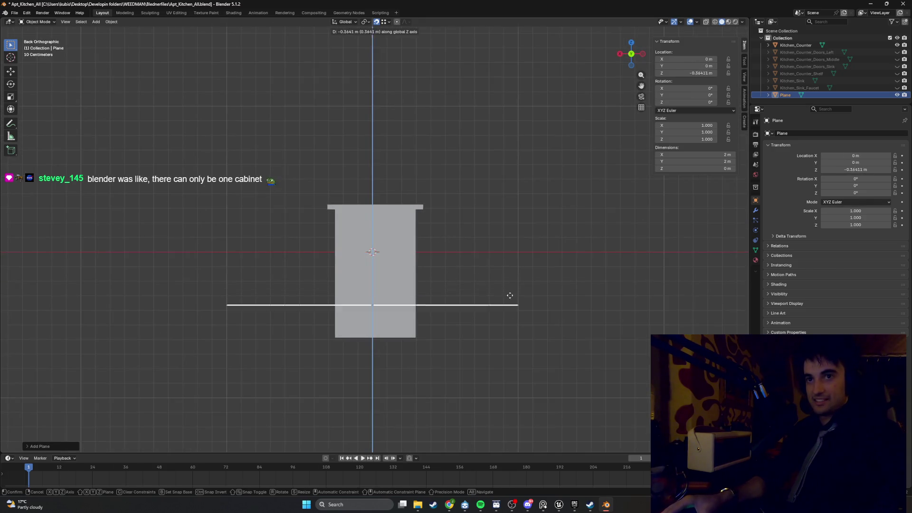
left_click(426, 337)
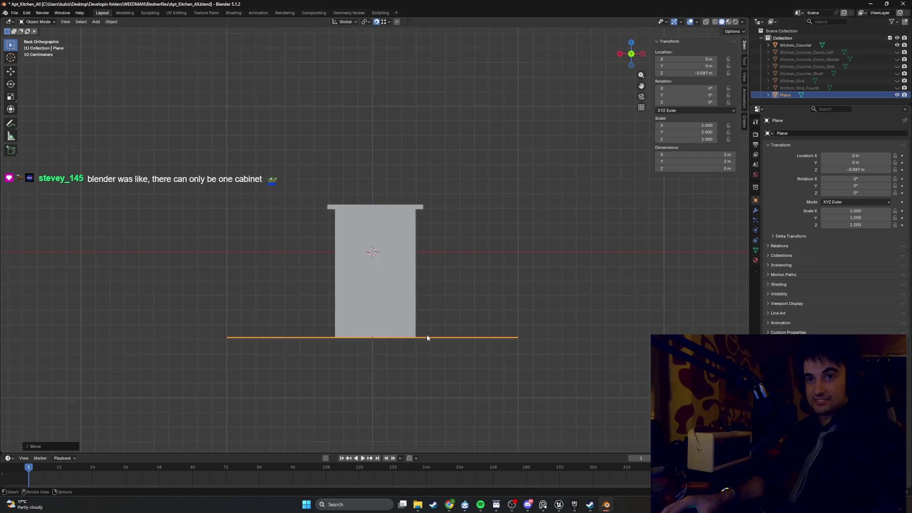
mouse_move(426, 338)
middle_mouse_down()
mouse_move(442, 313)
mouse_move(319, 361)
middle_mouse_up()
In the plane's Edit Mode, select one long edge and slide it along X.
key("Tab")
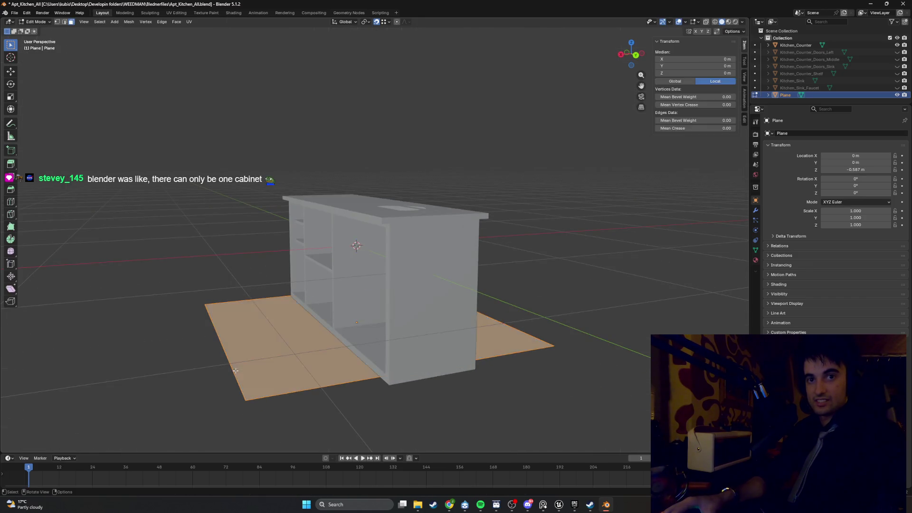
key("alt+a")
key("a")
key("alt+a")
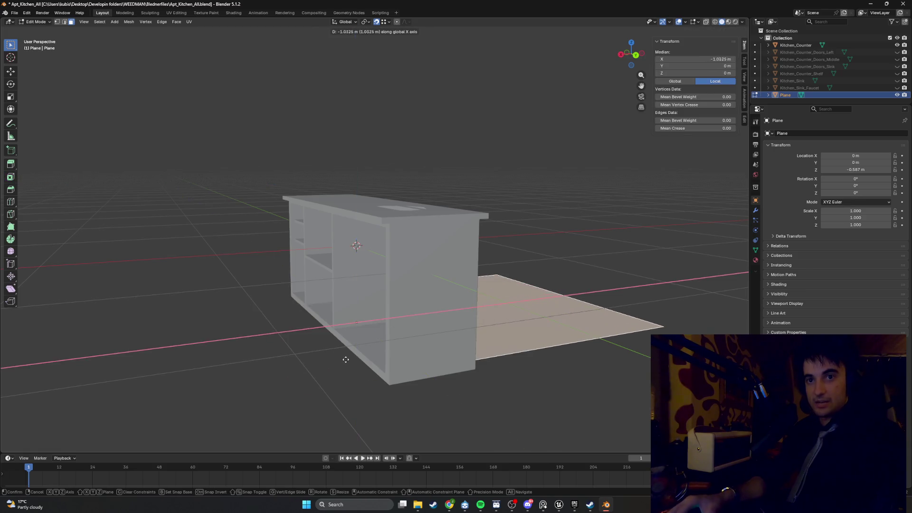
key("a")
key("2")
left_click(250, 381)
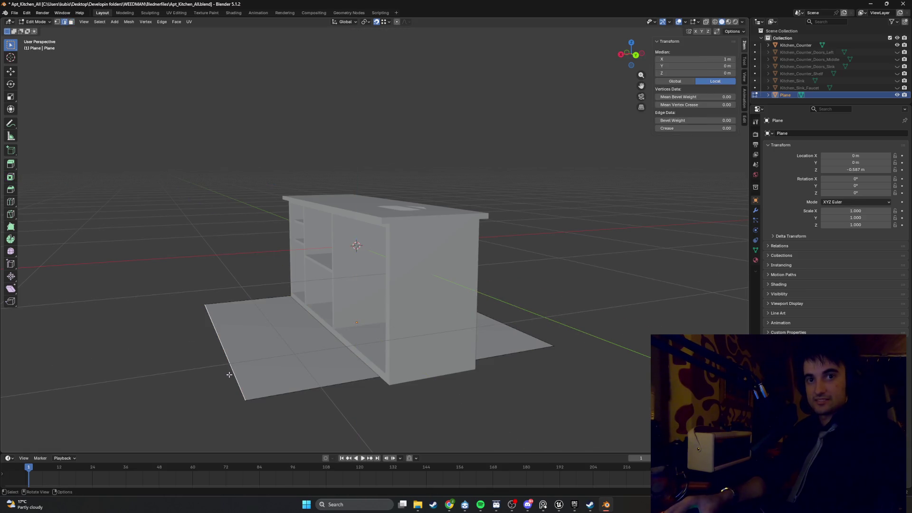
key("g")
key("x")
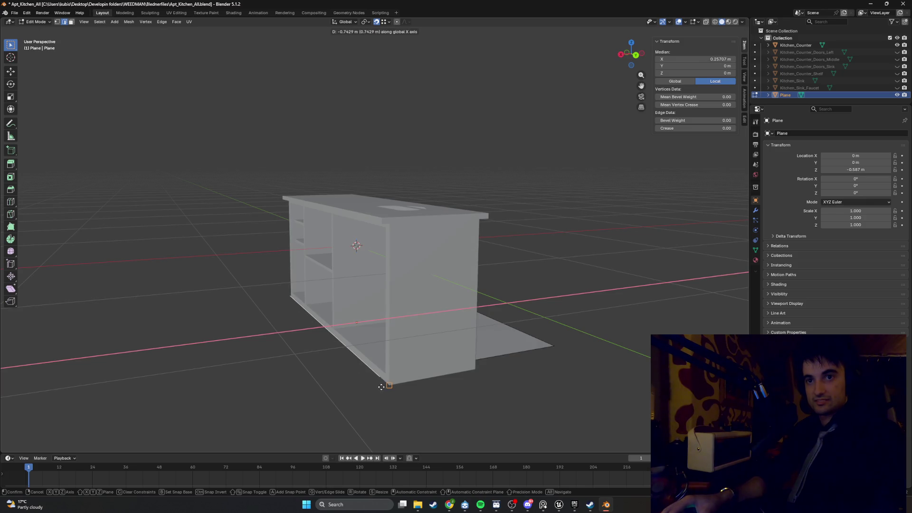
left_click(382, 383)
mouse_move(382, 383)
middle_mouse_down()
mouse_move(417, 385)
mouse_move(430, 372)
middle_mouse_up()
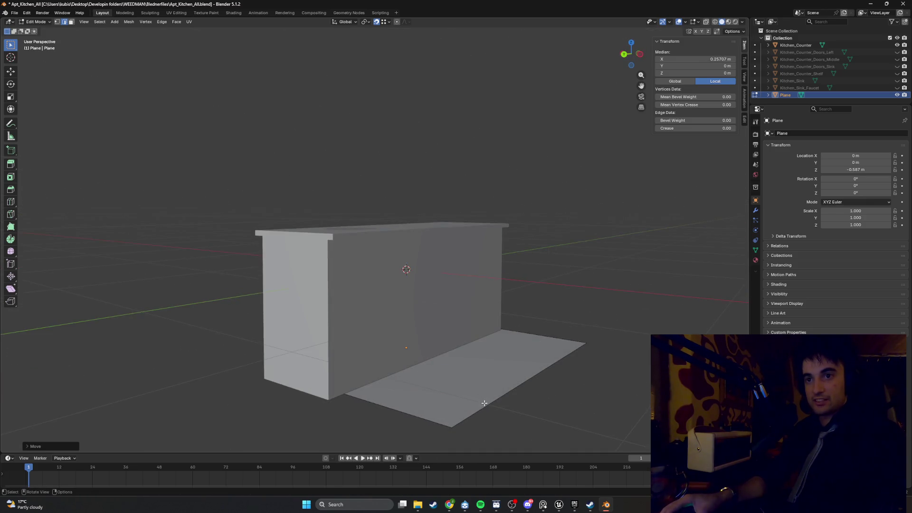
Set the long edge flush with the counter's base and switch the viewport to wireframe.
key("g")
key("x")
left_click(372, 389)
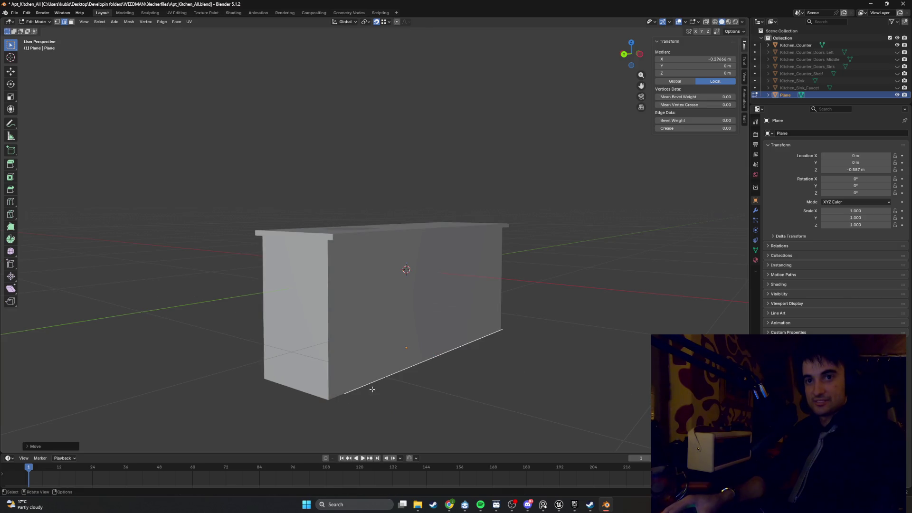
key("z")
left_click(304, 387)
mouse_move(304, 387)
middle_mouse_down()
mouse_move(474, 350)
mouse_move(486, 342)
mouse_move(484, 315)
mouse_move(532, 295)
mouse_move(553, 346)
middle_mouse_up()
Nudge the left short edge along Y for a roughly 0.554 × 2.09 m plane, then leave Edit Mode.
left_click(269, 378)
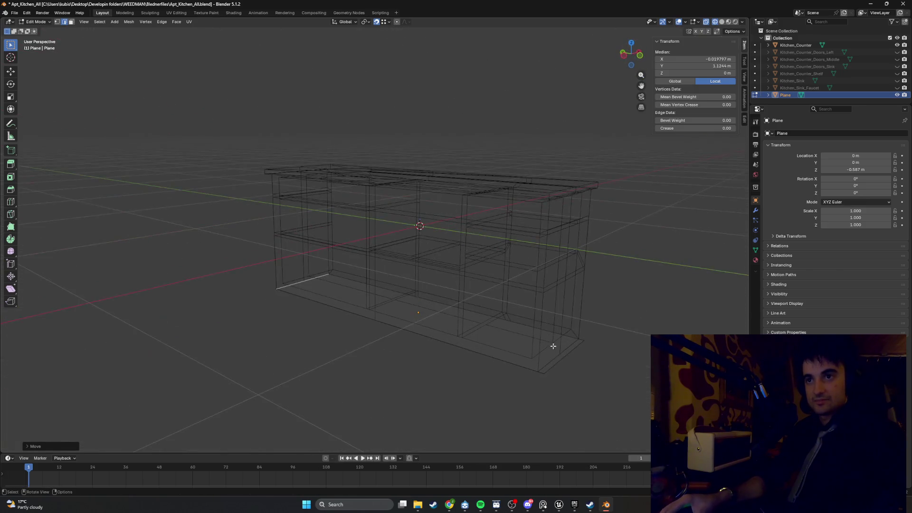
left_click_drag(556, 363, 554, 366)
mouse_move(554, 366)
middle_mouse_down()
mouse_move(523, 351)
mouse_move(582, 350)
mouse_move(477, 338)
mouse_move(485, 343)
middle_mouse_up()
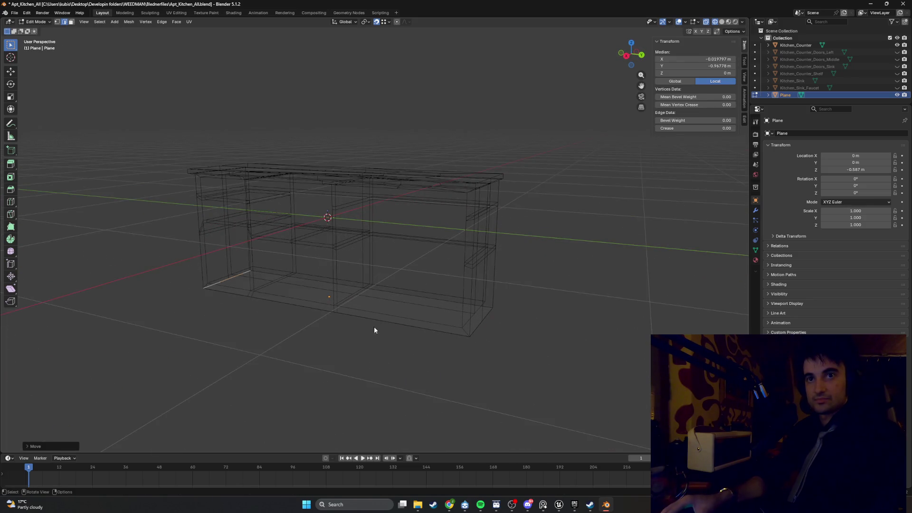
key("Tab")
mouse_move(374, 330)
middle_mouse_down()
mouse_move(387, 329)
mouse_move(356, 326)
middle_mouse_up()
Slide the plane along Y and briefly inspect its mesh in Edit Mode.
key("g")
key("y")
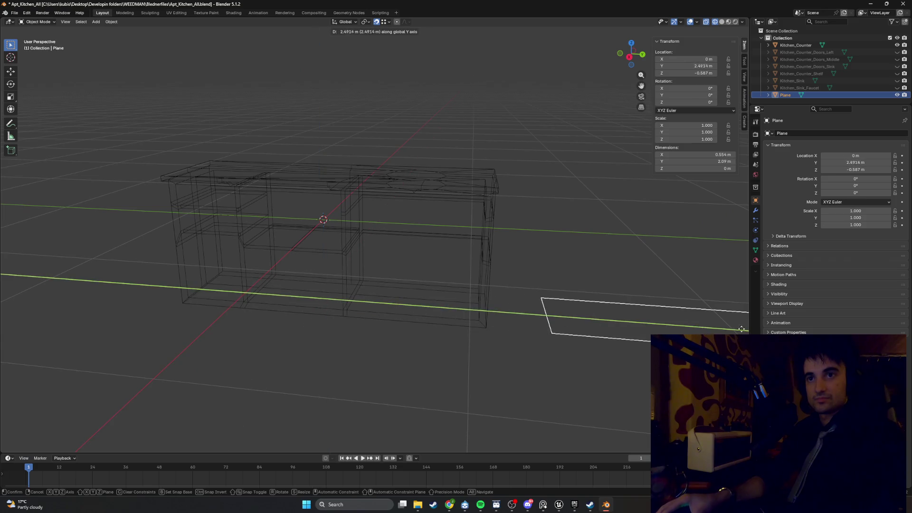
left_click(731, 327)
key("Tab")
middle_click_drag(522, 314, 473, 302)
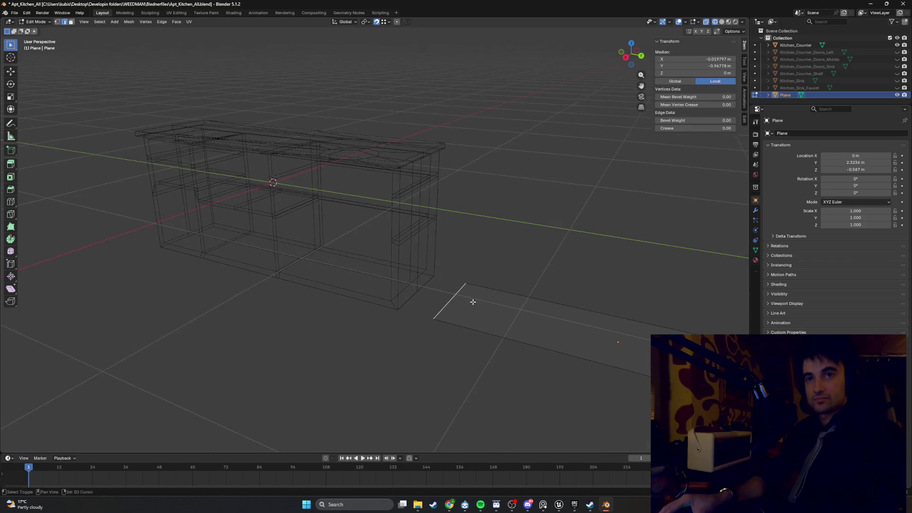
left_click(518, 313)
mouse_move(548, 328)
middle_mouse_down()
mouse_move(564, 320)
mouse_move(488, 311)
mouse_move(546, 302)
mouse_move(580, 316)
middle_mouse_up()
key("Tab")
Position the plane at X -1.0733 m and Y 0.
key("g")
key("x")
left_click(525, 220)
key("g")
key("y")
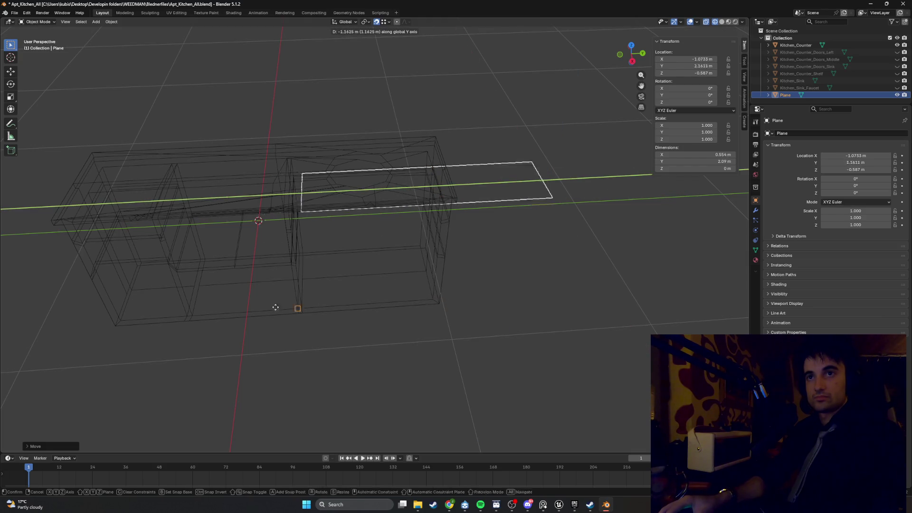
left_click(114, 327)
mouse_move(170, 318)
middle_mouse_down()
mouse_move(292, 255)
mouse_move(223, 262)
mouse_move(353, 284)
middle_mouse_up()
mouse_move(429, 278)
middle_mouse_down()
mouse_move(362, 301)
mouse_move(415, 263)
middle_mouse_up()
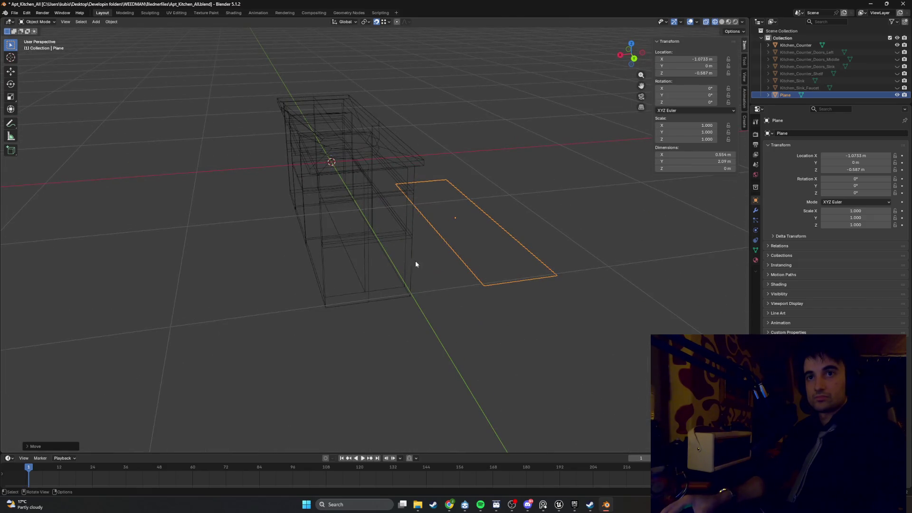
Extrude the plane's face upward into a thin 0.0476 m base slab.
key("Tab")
left_click(456, 228)
middle_click_drag(456, 229, 475, 252)
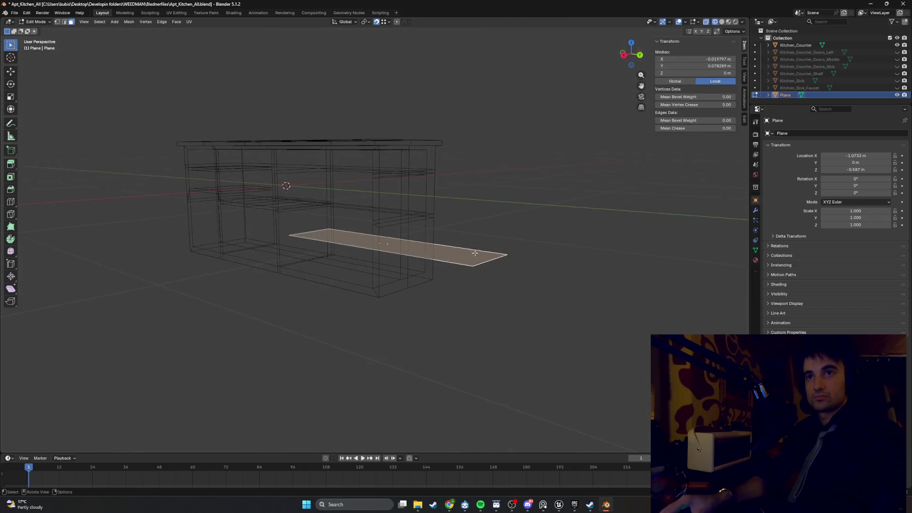
mouse_move(427, 285)
middle_mouse_down()
mouse_move(446, 277)
mouse_move(440, 259)
middle_mouse_up()
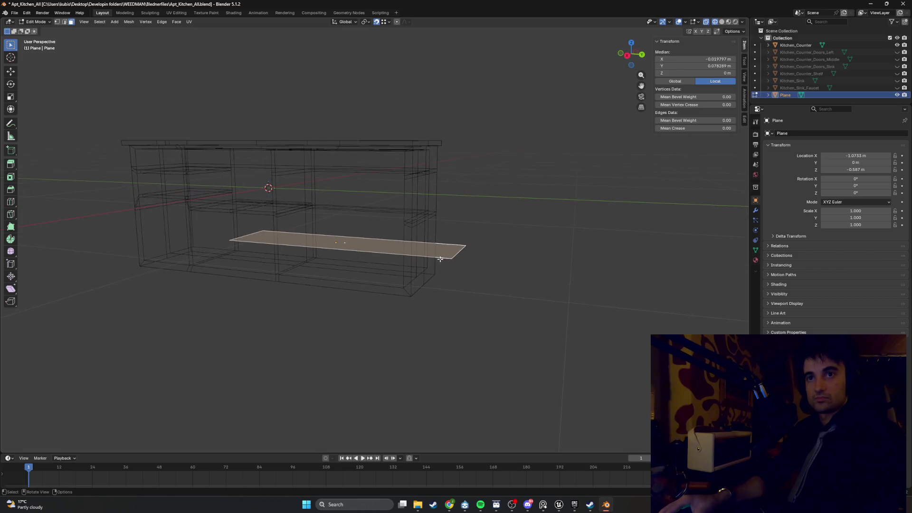
key("e")
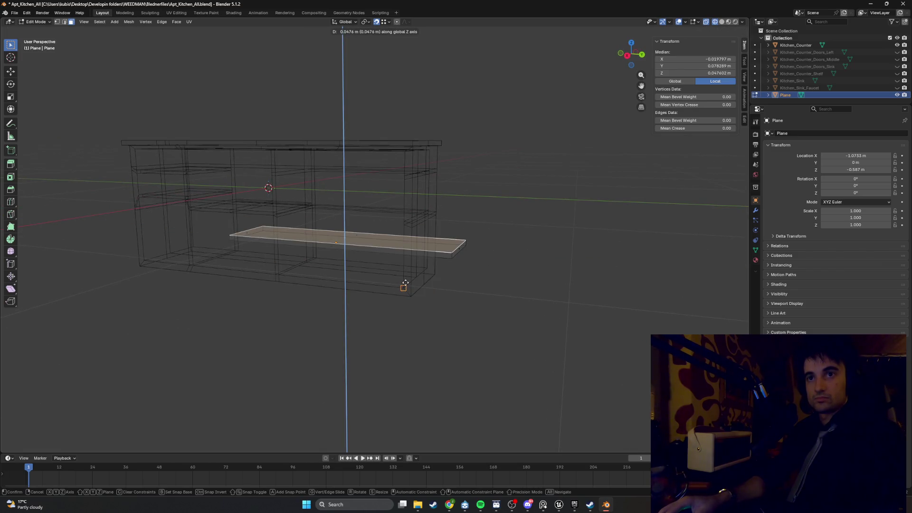
left_click(405, 279)
middle_click_drag(405, 279, 421, 274)
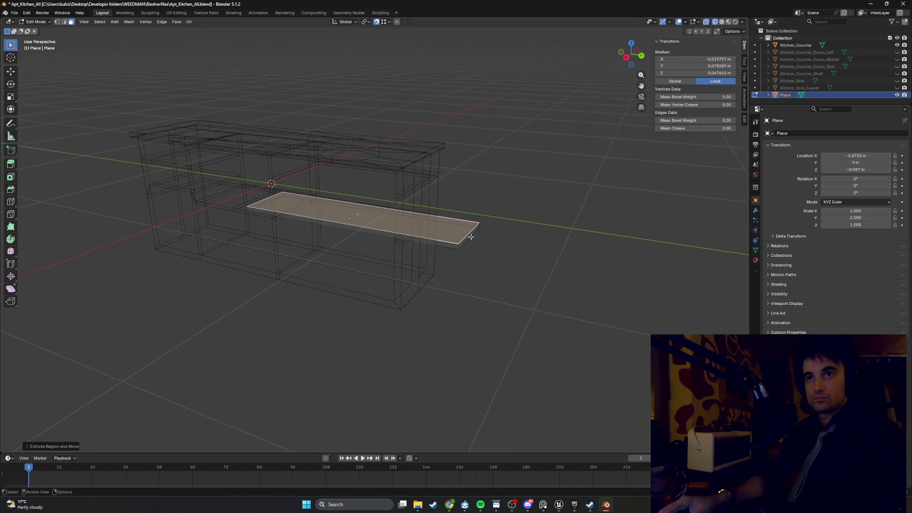
Shift the slab's face along Y, redoing it once after an undo, then return to Object Mode.
key("g")
key("y")
left_click(405, 295)
mouse_move(405, 295)
middle_mouse_down()
mouse_move(406, 277)
mouse_move(230, 311)
middle_mouse_up()
key("ctrl+z")
mouse_move(137, 287)
middle_mouse_down()
mouse_move(221, 310)
mouse_move(242, 304)
middle_mouse_up()
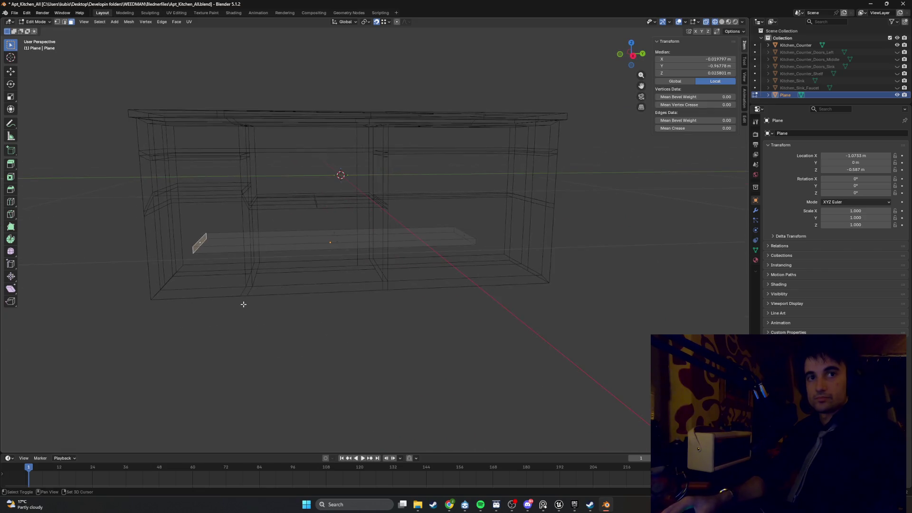
key("g")
key("y")
left_click(162, 289)
mouse_move(409, 281)
middle_mouse_down()
mouse_move(401, 285)
mouse_move(409, 255)
mouse_move(391, 265)
mouse_move(431, 249)
middle_mouse_up()
key("Tab")
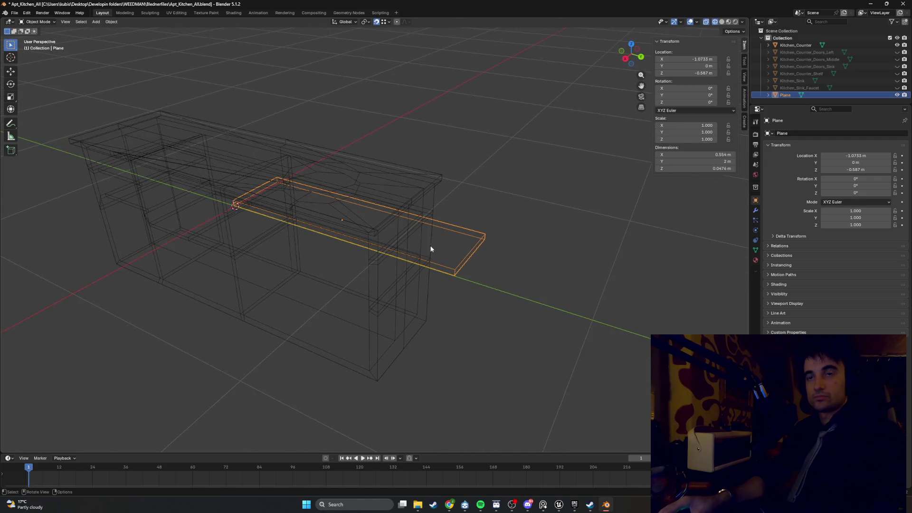
Duplicate the slab and shift the copy about 2.07 m along Y.
key("shift+d")
key("y")
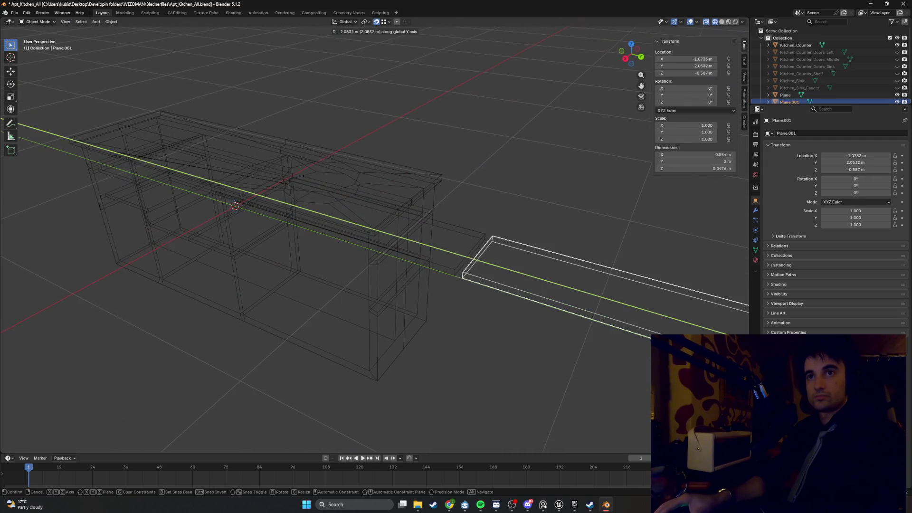
key("Return")
scroll(606, 312, "down", 3)
key("Tab")
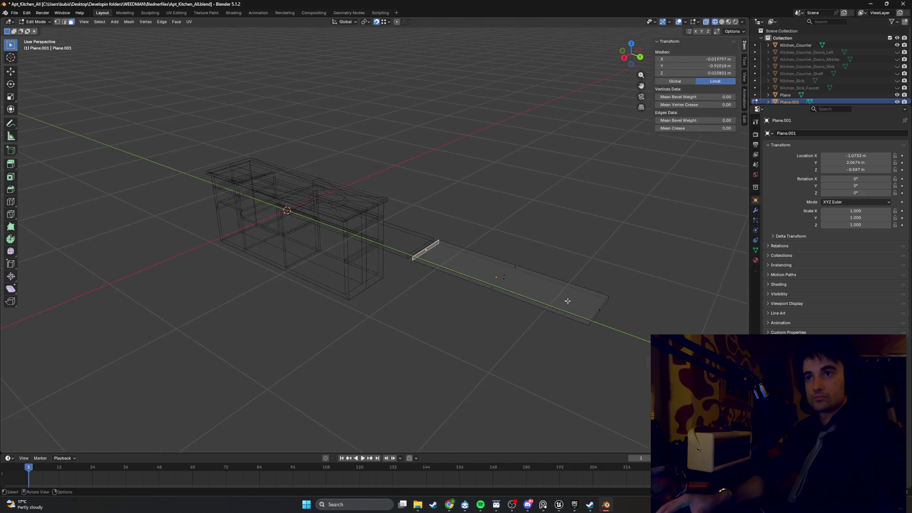
Select the copy's far end face and try moving it along Y, then undo.
left_click(600, 312)
mouse_move(600, 312)
middle_mouse_down()
mouse_move(533, 314)
mouse_move(534, 279)
middle_mouse_up()
scroll(483, 260, "up", 3)
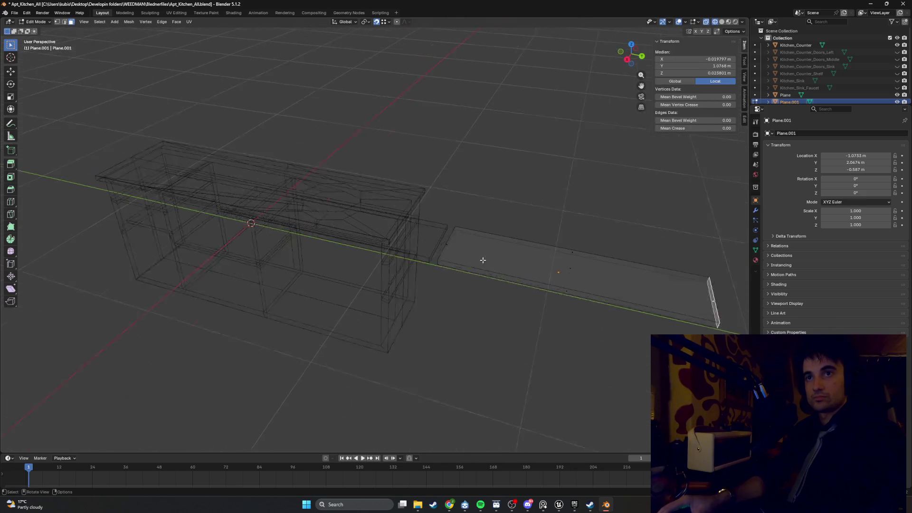
middle_click_drag(482, 261, 468, 259)
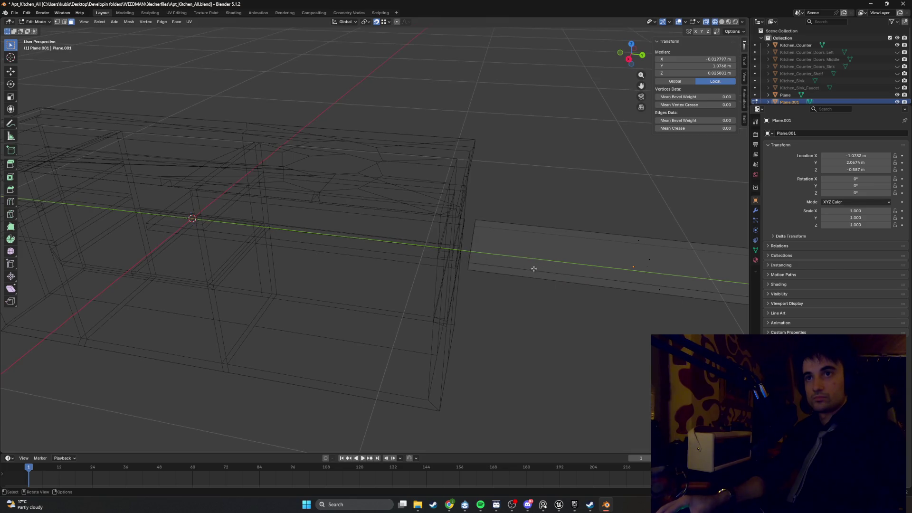
scroll(572, 280, "down", 3)
key("g")
key("y")
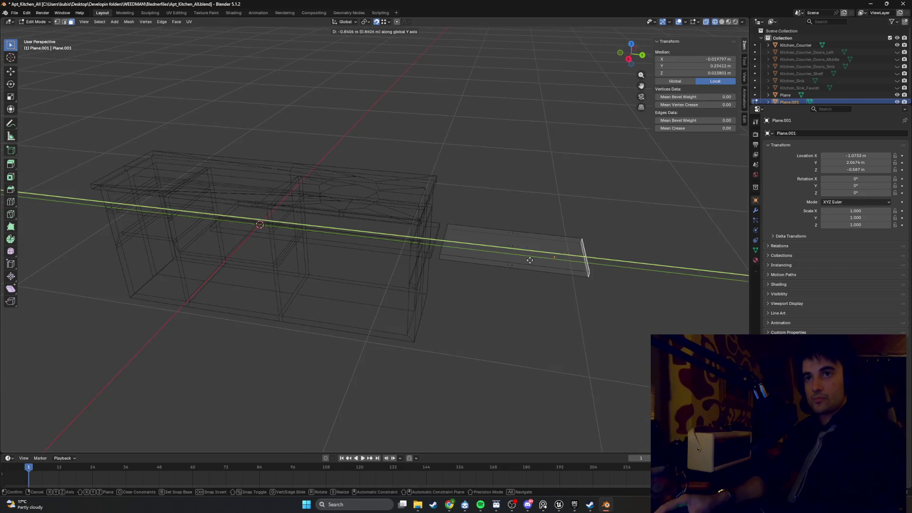
left_click(443, 259)
key("ctrl+z")
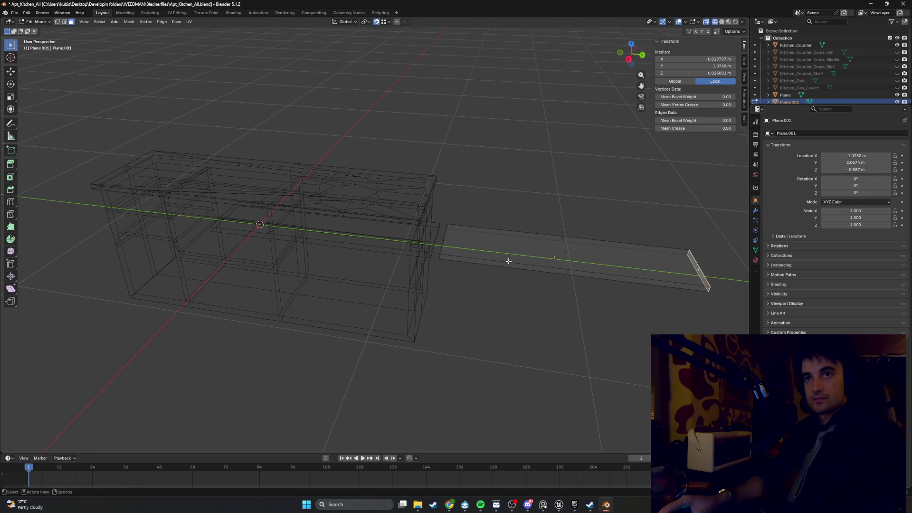
Move the copy's end face along Y so it reaches the counter.
mouse_move(504, 267)
middle_mouse_down()
mouse_move(498, 244)
mouse_move(425, 237)
mouse_move(458, 248)
middle_mouse_up()
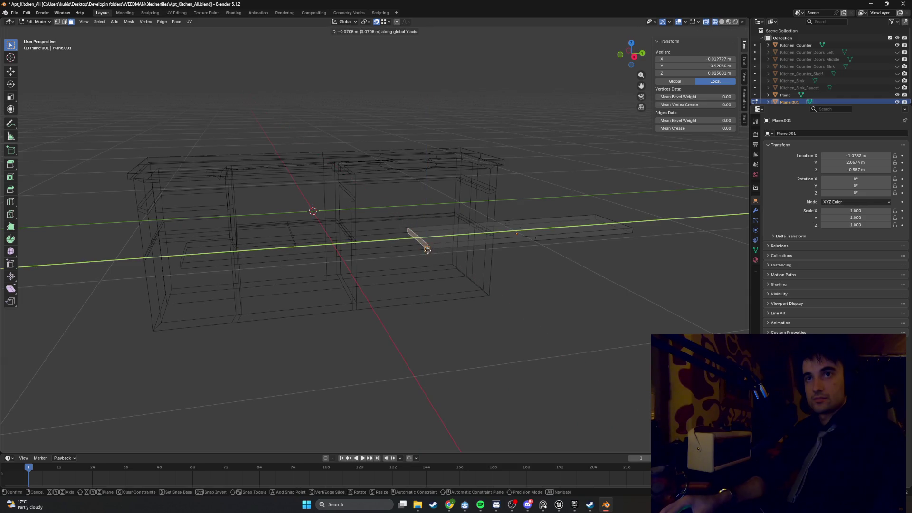
left_click(439, 249)
middle_click_drag(440, 250, 483, 260)
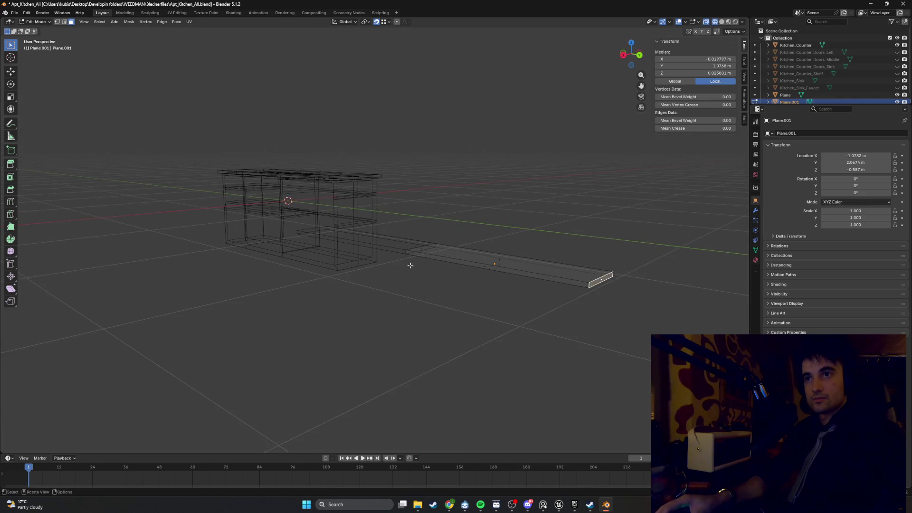
key("g")
mouse_move(410, 265)
middle_mouse_down()
mouse_move(462, 271)
mouse_move(415, 260)
mouse_move(418, 247)
middle_mouse_up()
key("y")
left_click(440, 275)
scroll(418, 247, "up", 4)
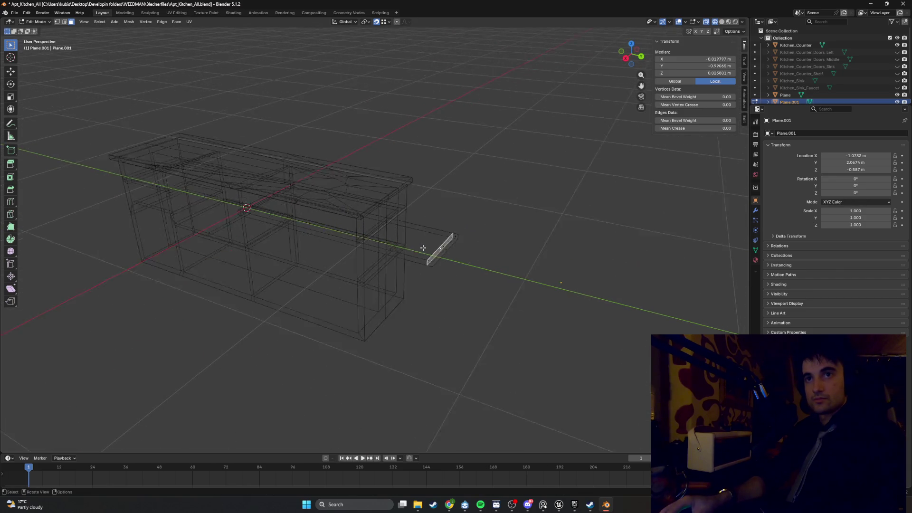
Raise the side slab's top along Z to 0.853 m, then duplicate it as Plane.002.
mouse_move(474, 251)
middle_mouse_down()
mouse_move(452, 189)
mouse_move(464, 196)
middle_mouse_up()
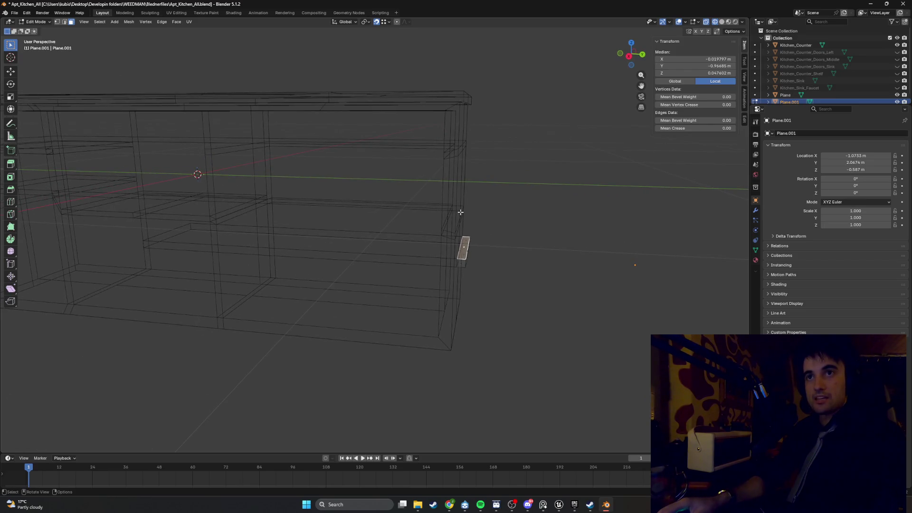
key("g")
key("x")
key("z")
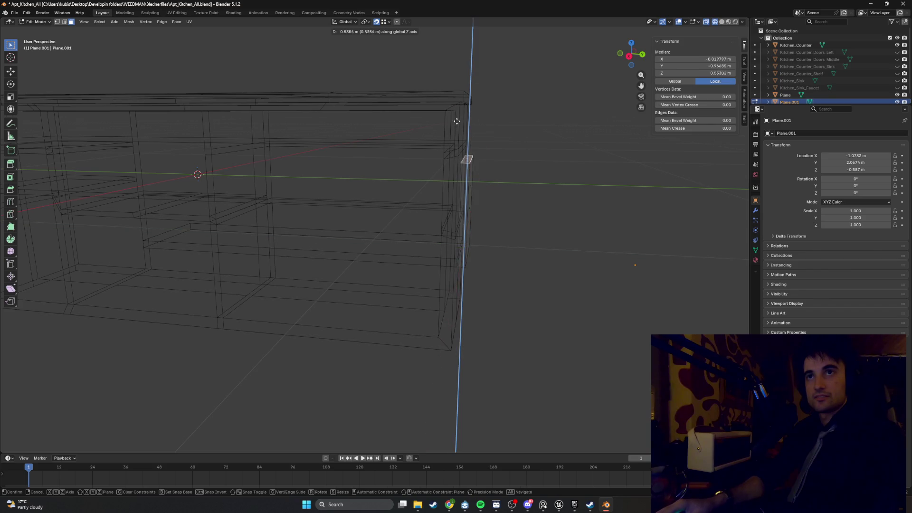
left_click(446, 113)
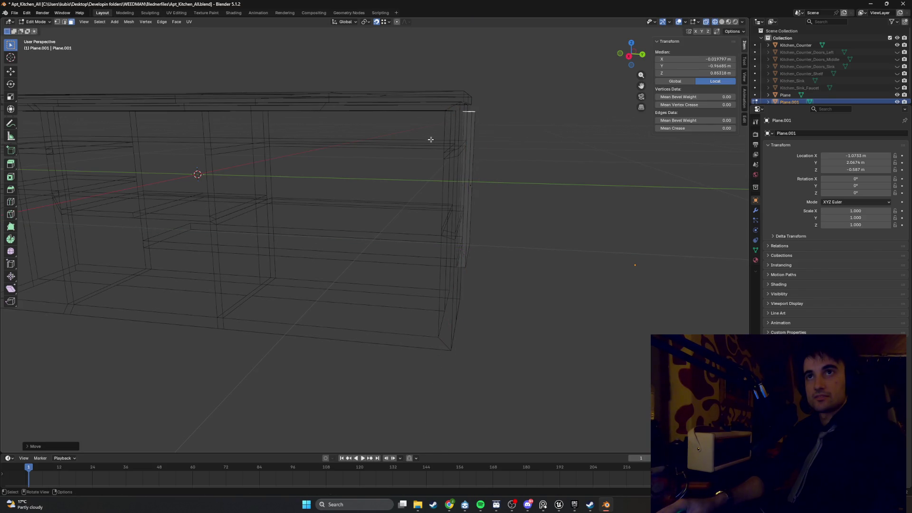
middle_click_drag(338, 203, 512, 202)
key("Tab")
key("shift+d")
Move the duplicated side slab along Y to the base slab's far end.
key("y")
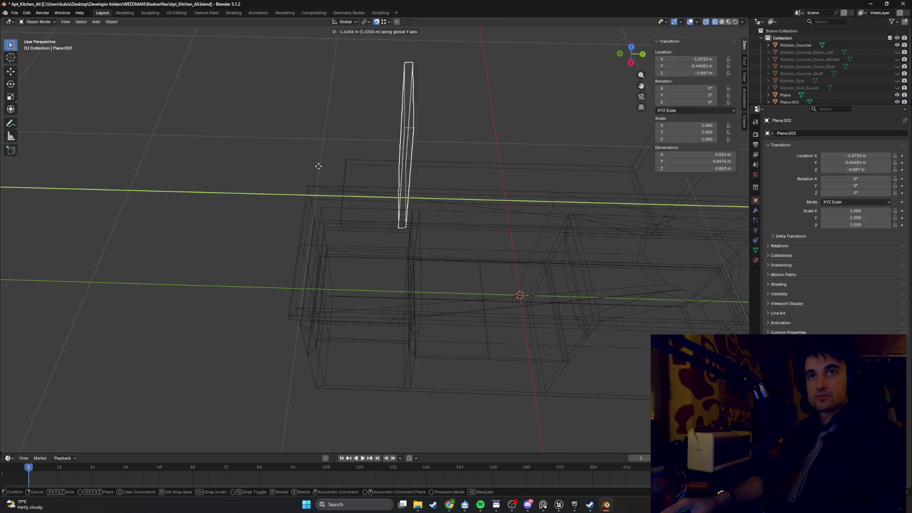
left_click(272, 173)
key("g")
key("y")
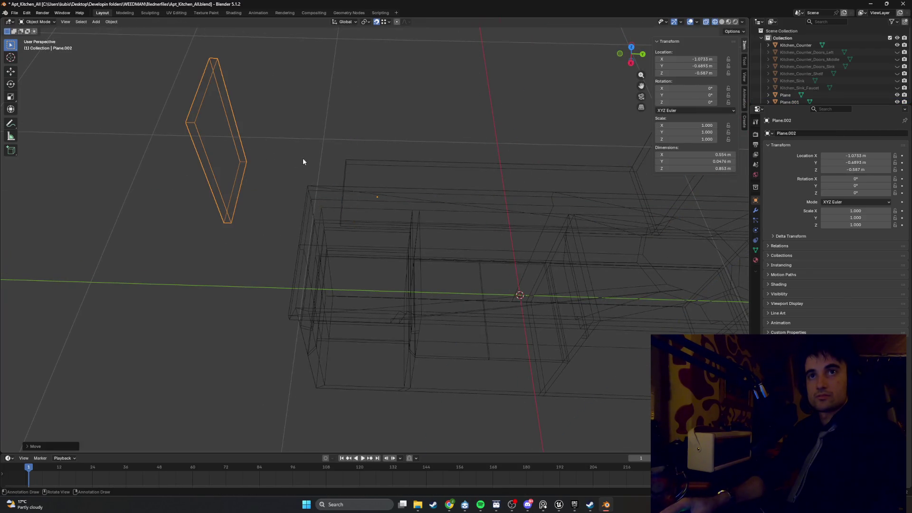
left_click(340, 175)
mouse_move(341, 175)
middle_mouse_down()
mouse_move(356, 204)
mouse_move(264, 207)
middle_mouse_up()
Toggle Edit Mode and select the long base slab's face.
key("Tab")
key("Tab")
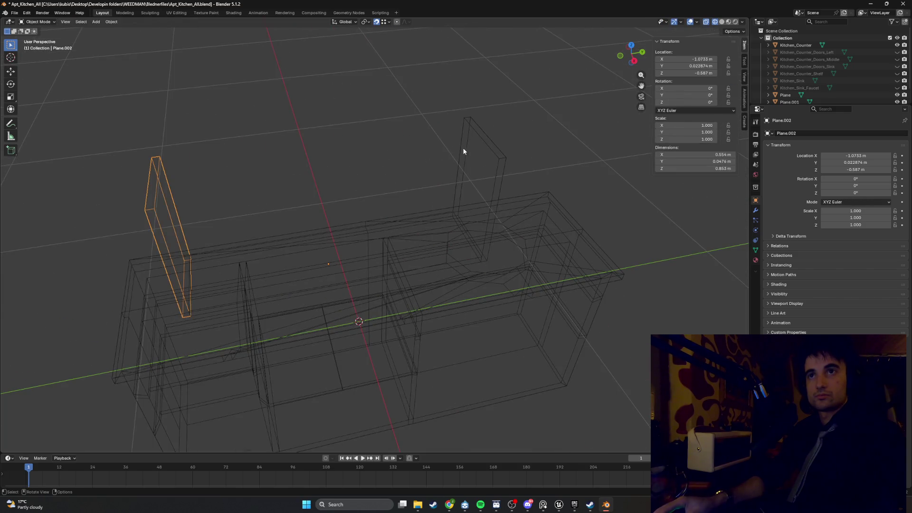
key("a")
key("Tab")
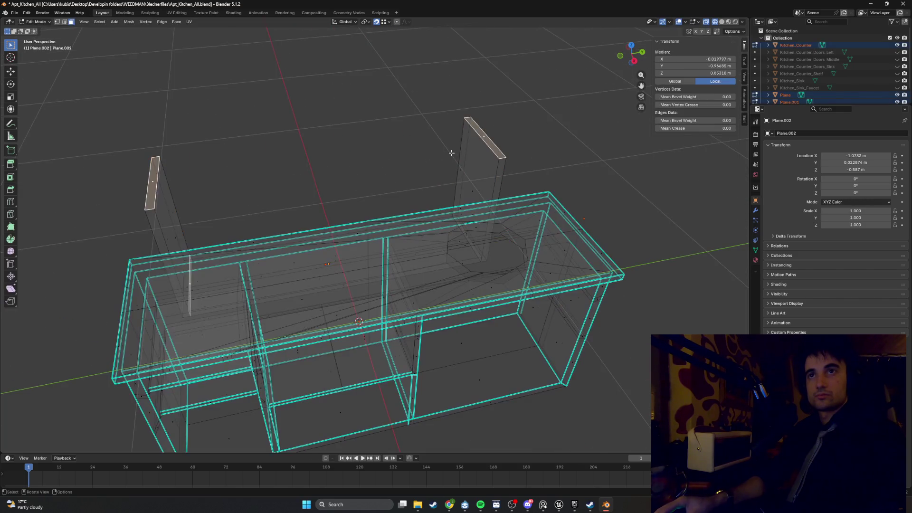
mouse_move(242, 228)
middle_mouse_down()
mouse_move(289, 159)
mouse_move(244, 216)
mouse_move(211, 219)
middle_mouse_up()
middle_click_drag(312, 181, 320, 183)
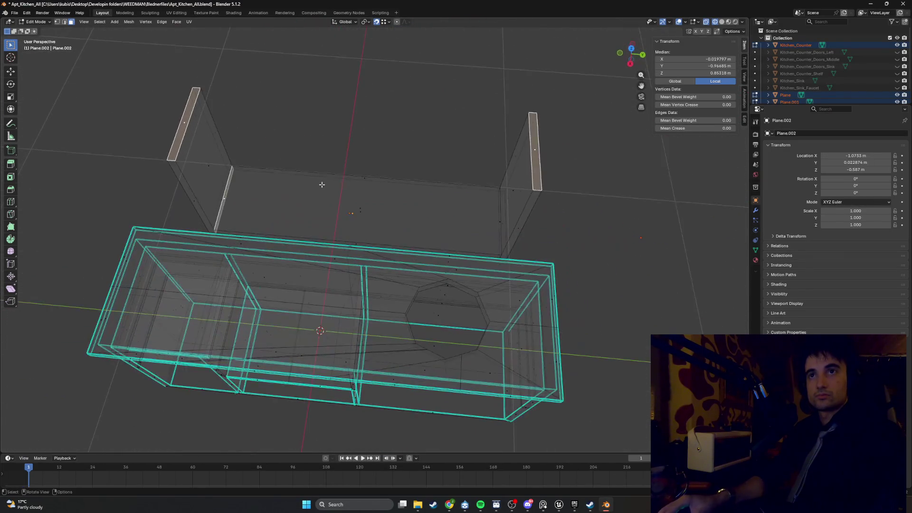
left_click(364, 177)
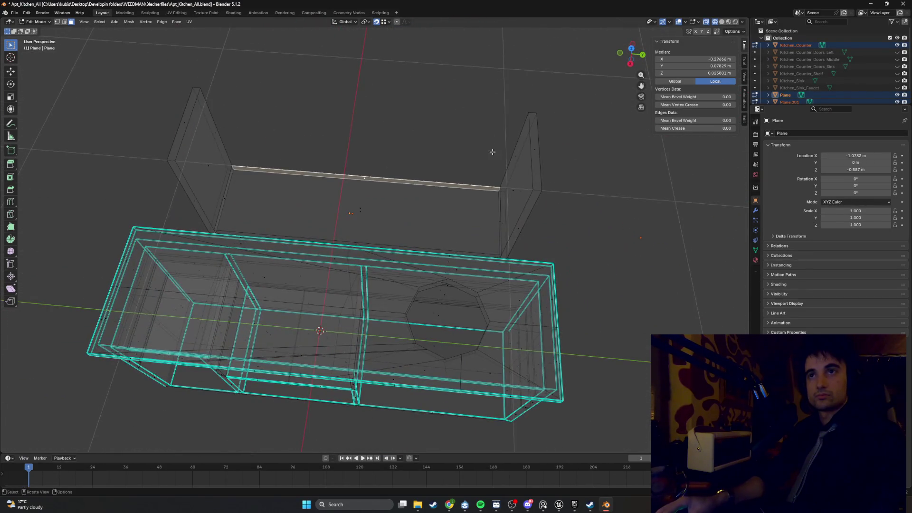
key("shift+a")
left_click(193, 136)
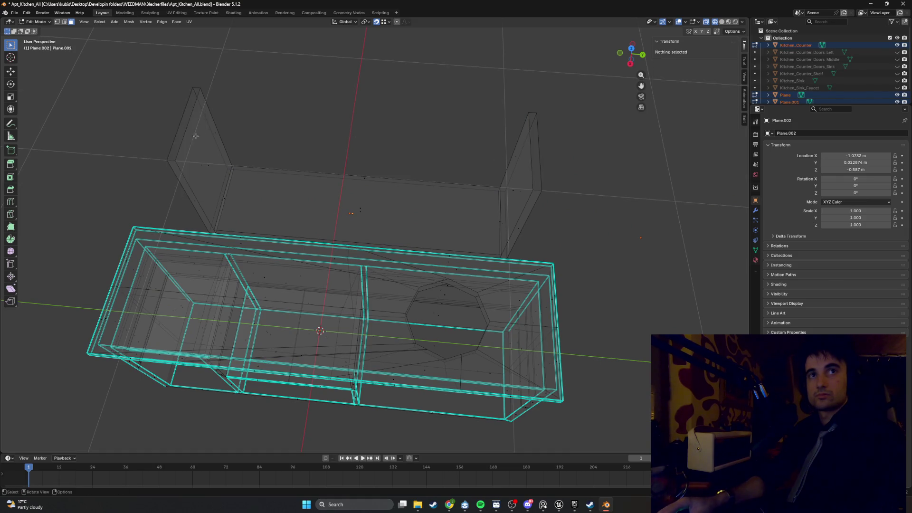
mouse_move(193, 136)
middle_mouse_down()
mouse_move(251, 149)
mouse_move(195, 112)
mouse_move(204, 84)
mouse_move(325, 138)
mouse_move(279, 159)
mouse_move(352, 126)
middle_mouse_up()
Delete the stray strip faces on the side slab with X > Faces.
left_click(360, 160)
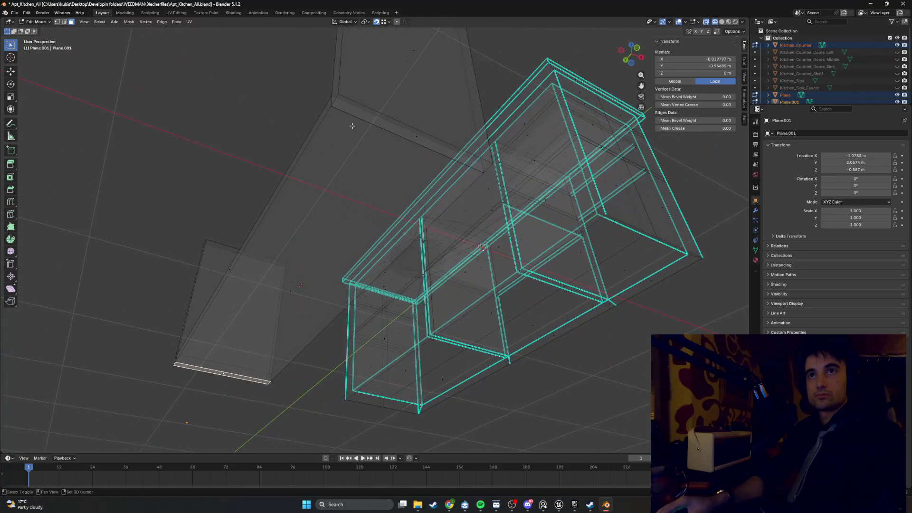
mouse_move(264, 208)
middle_mouse_down()
mouse_move(404, 216)
mouse_move(423, 252)
mouse_move(414, 304)
middle_mouse_up()
key("x")
left_click(411, 308)
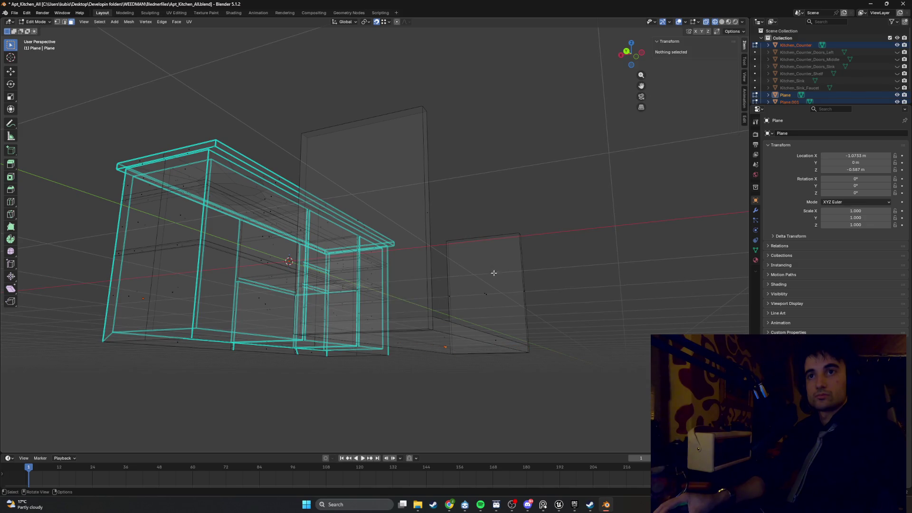
mouse_move(494, 271)
middle_mouse_down()
mouse_move(576, 308)
mouse_move(469, 236)
mouse_move(450, 259)
mouse_move(417, 236)
mouse_move(372, 236)
middle_mouse_up()
Separate a top face into its own object, then select the second side and base slabs.
left_click(380, 244)
key("p")
left_click(380, 243)
key("Tab")
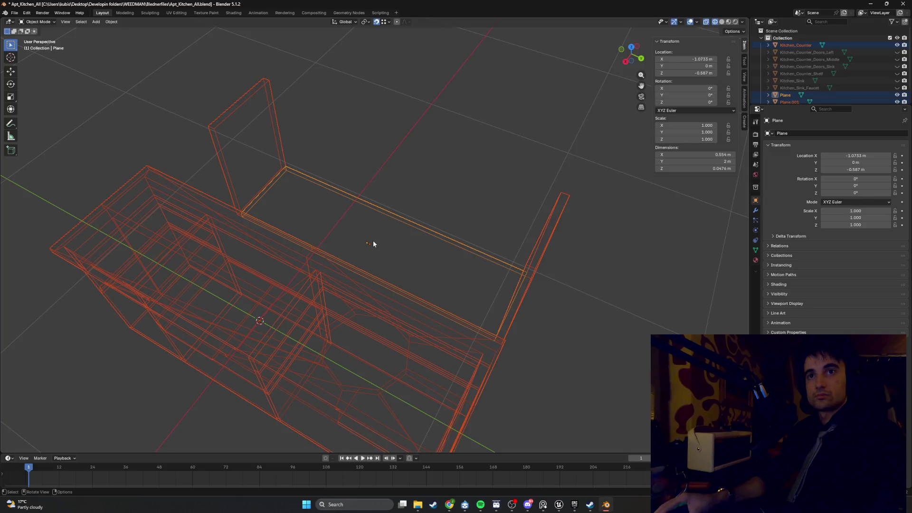
left_click(376, 244)
left_click(376, 243)
left_click(369, 245)
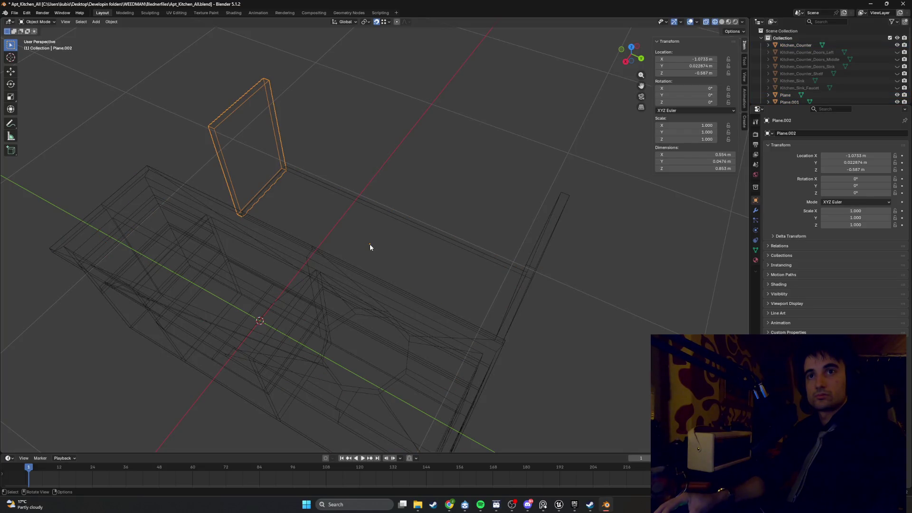
left_click(407, 225)
Copy the base slab and lower the copy along Z onto the side slabs.
middle_click_drag(406, 229, 403, 220)
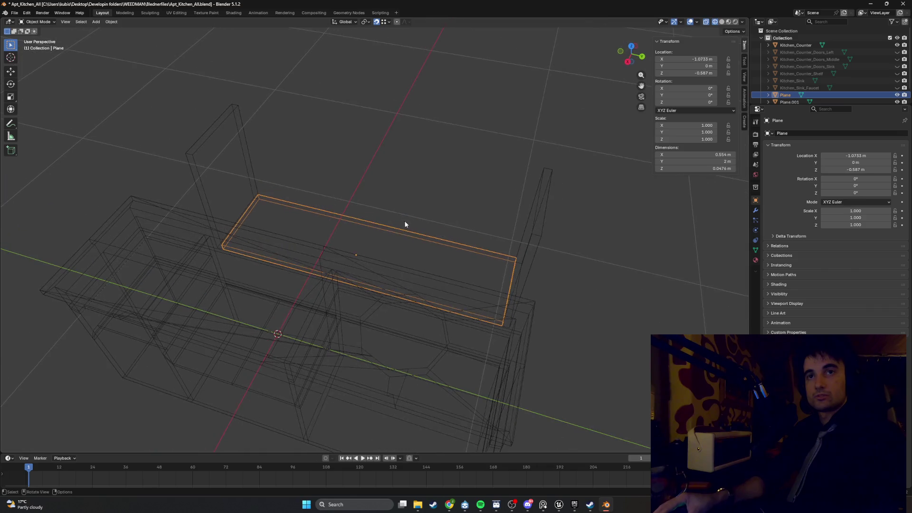
key("g")
key("z")
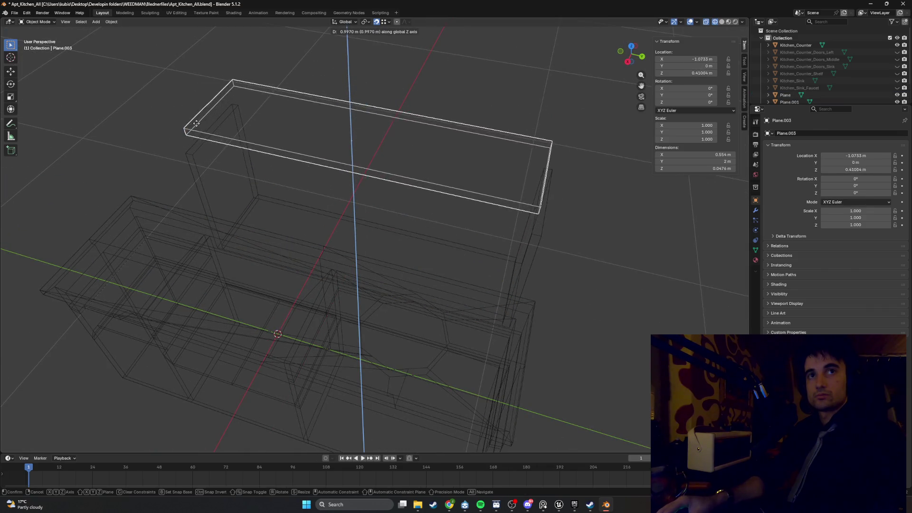
left_click(203, 113)
key("g")
key("z")
left_click(192, 156)
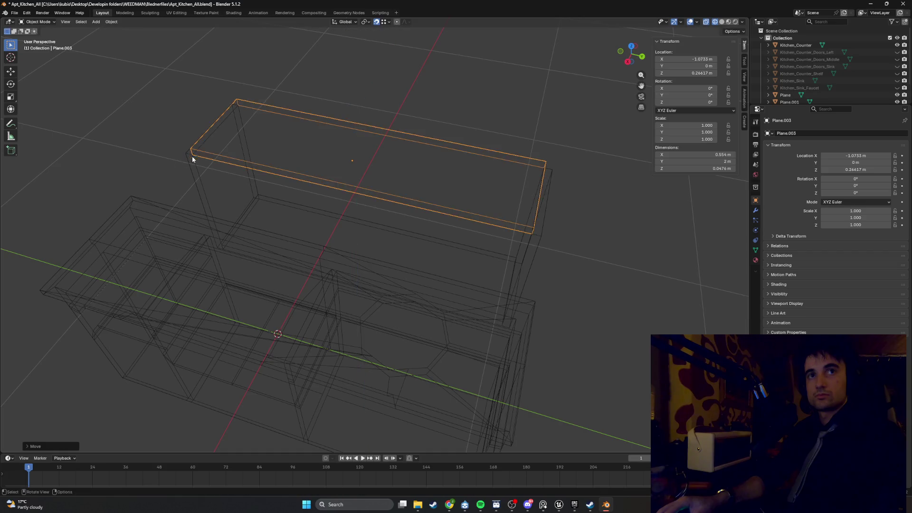
middle_click_drag(192, 156, 409, 183)
Push the top slab's near end along Y out past the side panel.
key("Tab")
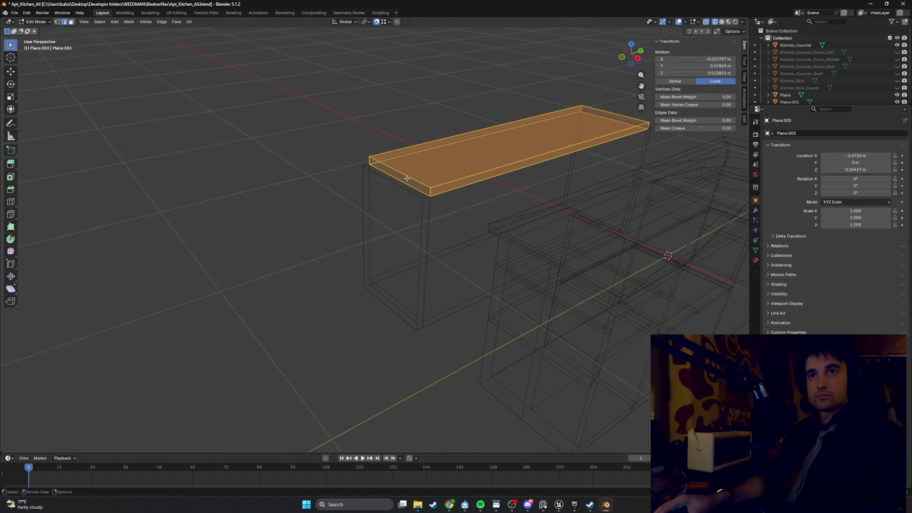
left_click(408, 178)
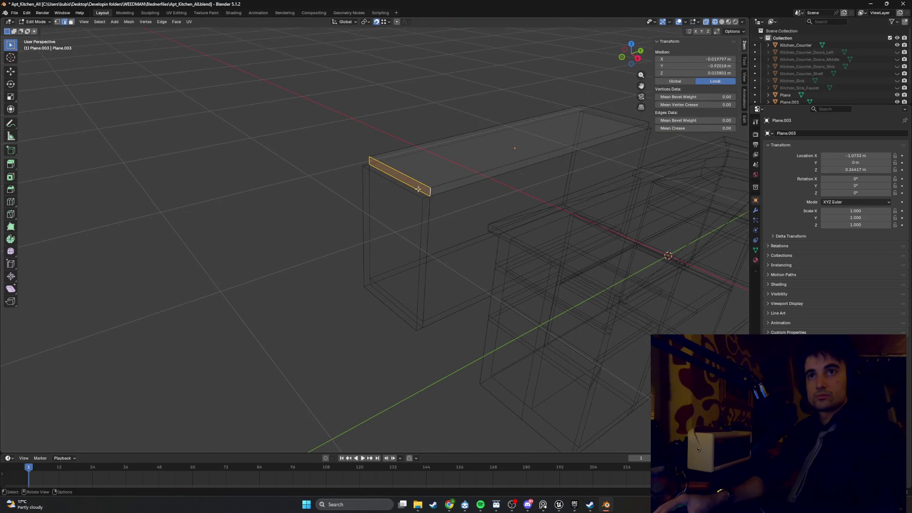
mouse_move(417, 189)
middle_mouse_down()
mouse_move(402, 228)
mouse_move(407, 212)
middle_mouse_up()
key("g")
key("y")
left_click(412, 209)
key("g")
key("y")
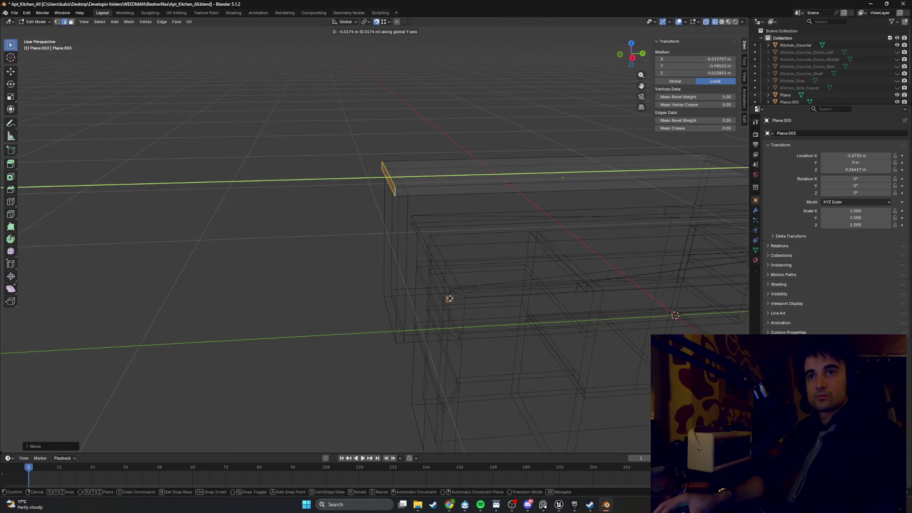
left_click(449, 297)
mouse_move(449, 298)
middle_mouse_down()
mouse_move(326, 212)
mouse_move(509, 199)
mouse_move(421, 140)
middle_mouse_up()
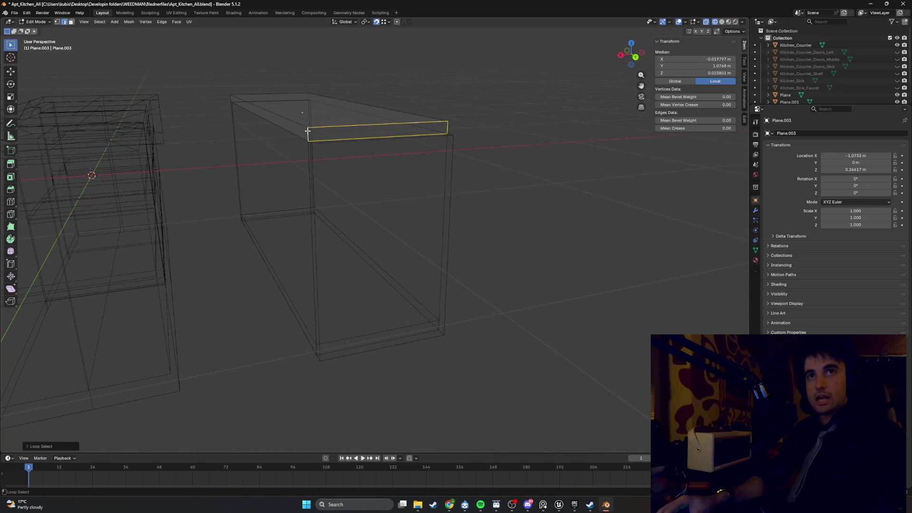
Extend the top slab's far end along Y so the top spans 2.12 m.
key("f")
mouse_move(295, 154)
middle_mouse_down()
mouse_move(350, 149)
mouse_move(364, 158)
middle_mouse_up()
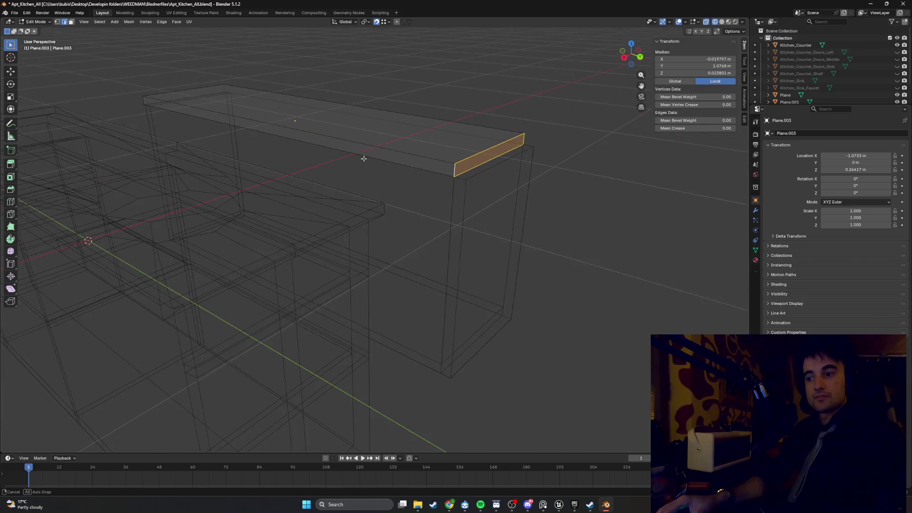
key("g")
key("y")
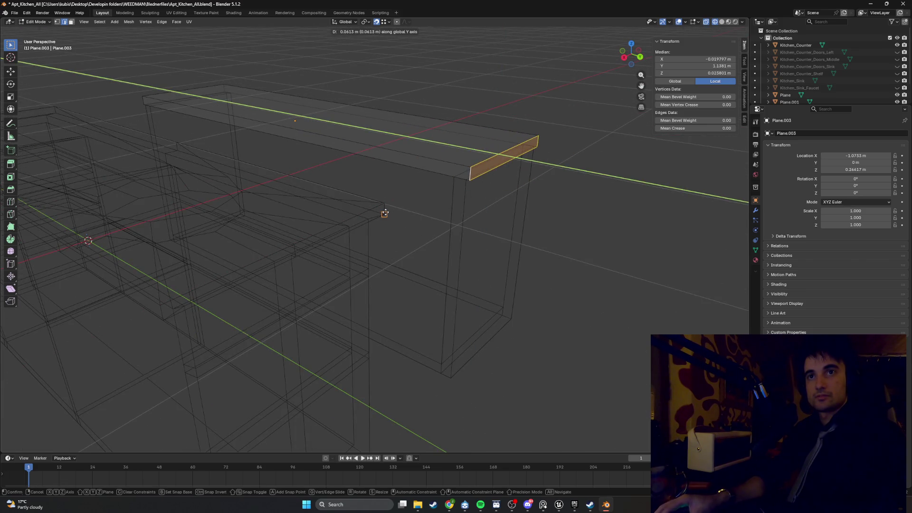
left_click(383, 210)
mouse_move(383, 210)
middle_mouse_down()
mouse_move(485, 200)
mouse_move(450, 200)
mouse_move(494, 160)
middle_mouse_up()
left_click(493, 160)
mouse_move(450, 186)
middle_mouse_down()
mouse_move(377, 193)
mouse_move(444, 199)
mouse_move(426, 210)
middle_mouse_up()
key("Tab")
Select Plane through Plane.003 and move them along Y to -2.6123 m beside the counter.
key("a")
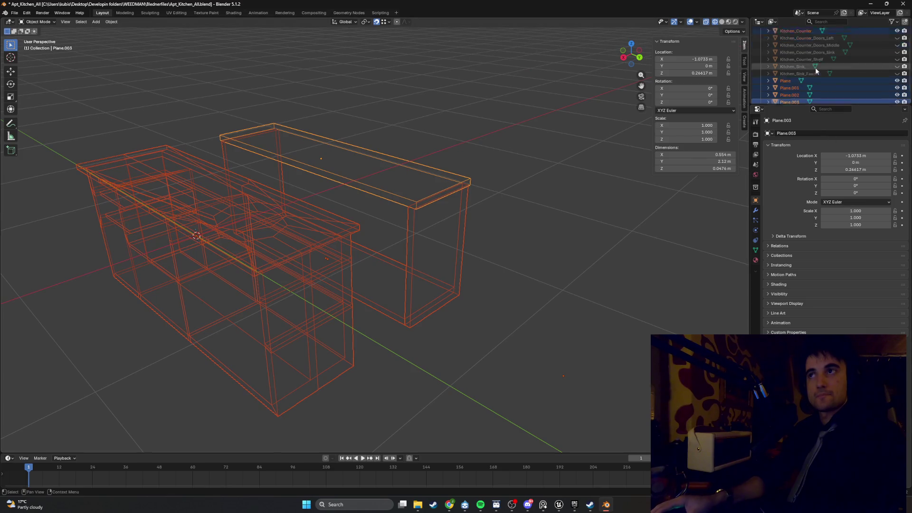
scroll(815, 70, "down", 1)
left_click(789, 74)
left_click(779, 96, "shift")
mouse_move(525, 171)
middle_mouse_down()
mouse_move(532, 167)
mouse_move(451, 179)
mouse_move(460, 199)
mouse_move(455, 170)
mouse_move(469, 167)
middle_mouse_up()
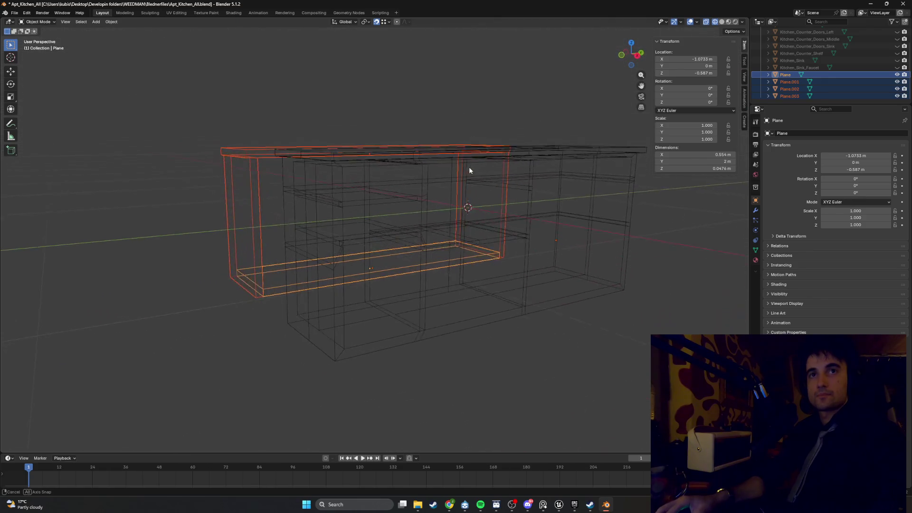
key("g")
key("y")
left_click(106, 252)
mouse_move(106, 252)
middle_mouse_down()
mouse_move(265, 256)
mouse_move(306, 272)
middle_mouse_up()
Move the cabinet slabs along X so they sit at X 0 m.
key("g")
key("x")
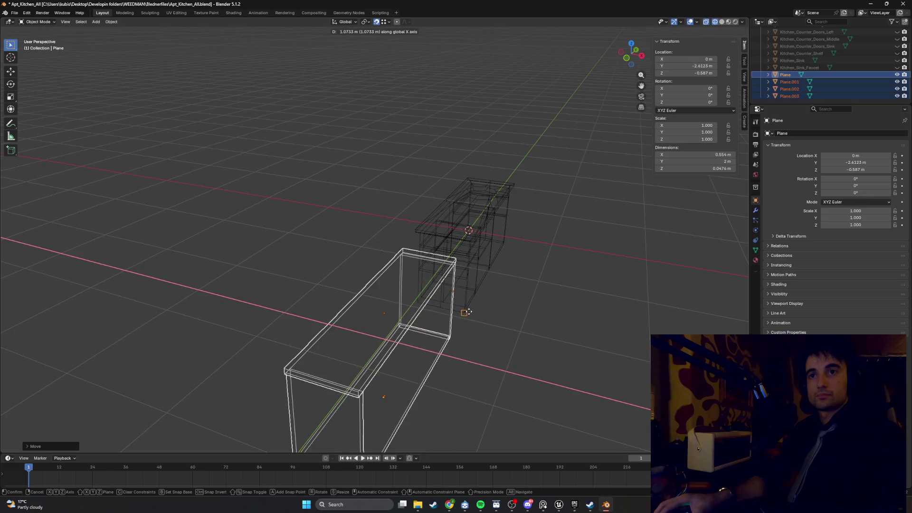
left_click(469, 311)
mouse_move(469, 312)
middle_mouse_down()
mouse_move(393, 271)
mouse_move(445, 307)
middle_mouse_up()
scroll(446, 308, "up", 5)
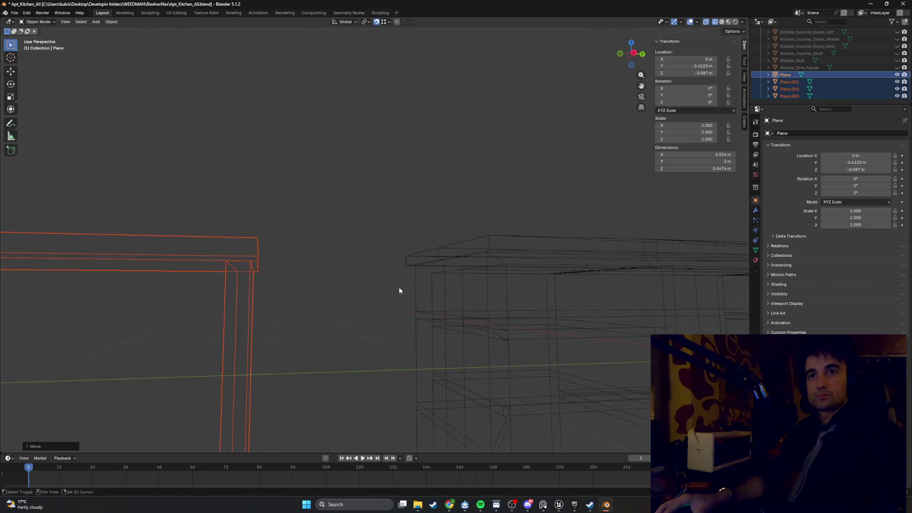
mouse_move(399, 291)
middle_mouse_down()
mouse_move(293, 306)
mouse_move(434, 261)
mouse_move(252, 337)
middle_mouse_up()
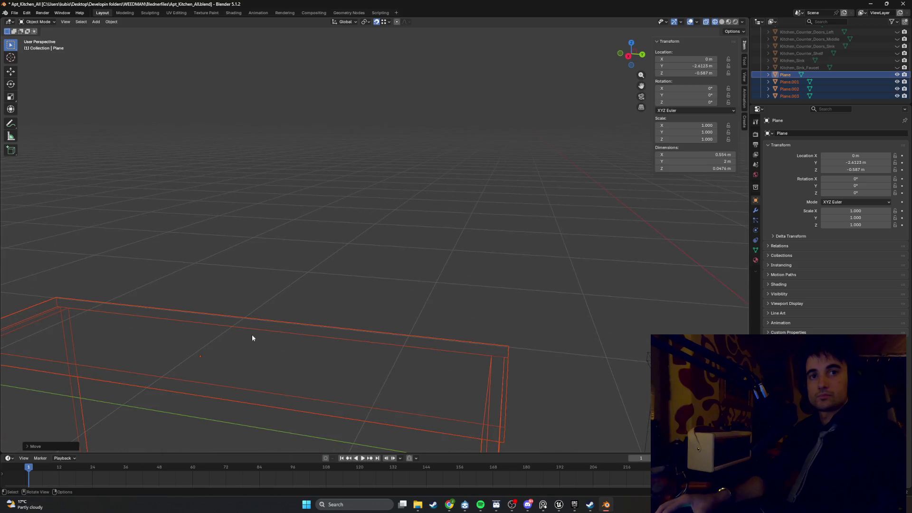
key("Tab")
scroll(239, 328, "down", 3)
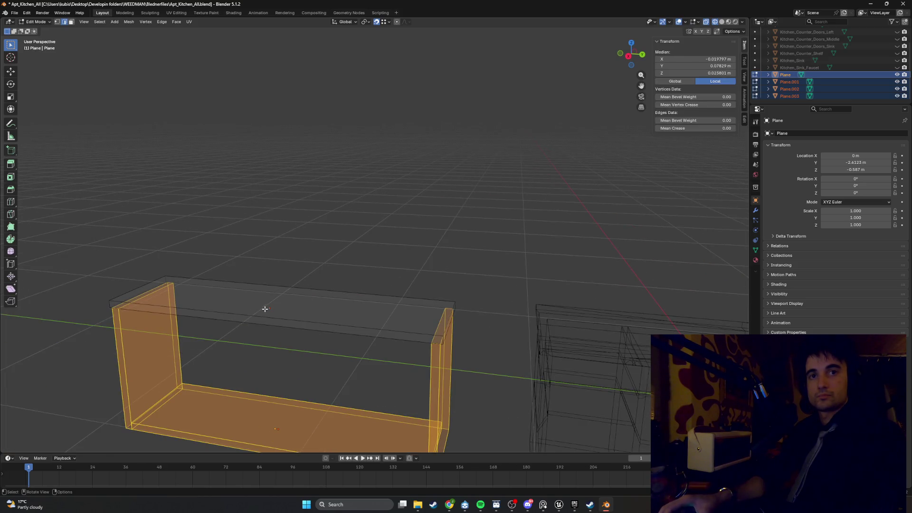
Turn off see-through display and select the top slab's upper face.
left_click(277, 310)
key("alt+a")
key("alt+z")
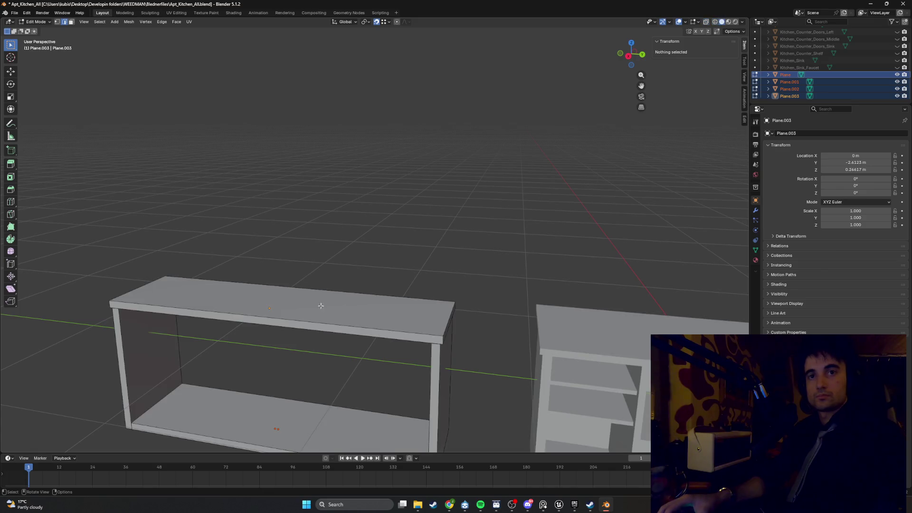
left_click(294, 307)
key("alt+a")
left_click(321, 305)
mouse_move(321, 305)
middle_mouse_down()
mouse_move(454, 261)
mouse_move(485, 260)
middle_mouse_up()
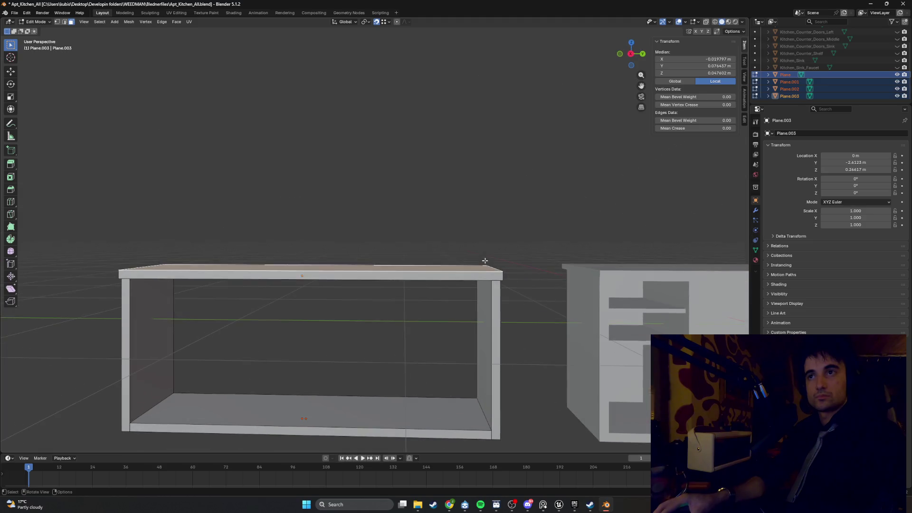
Try moving the top face along Z, then cancel and clear the selection.
key("g")
key("z")
left_click(601, 273)
middle_click_drag(592, 264, 527, 254)
key("g")
key("z")
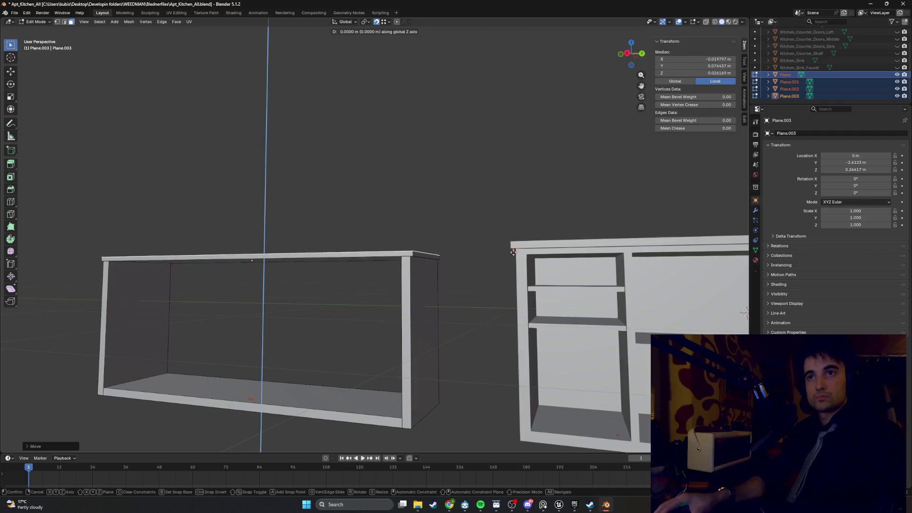
key("Escape")
middle_click_drag(426, 243, 412, 251)
left_click(416, 255)
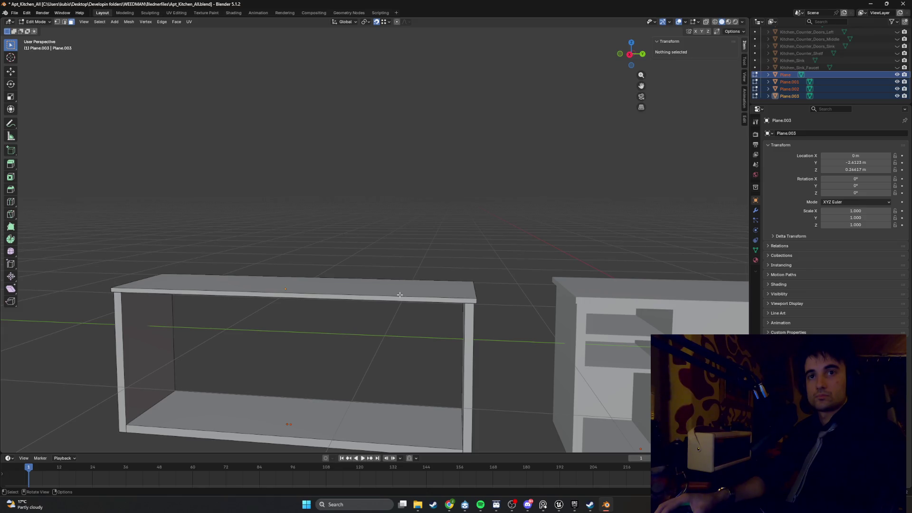
Extrude the cabinet's top face upward about 0.0389 m.
left_click(399, 291)
key("e")
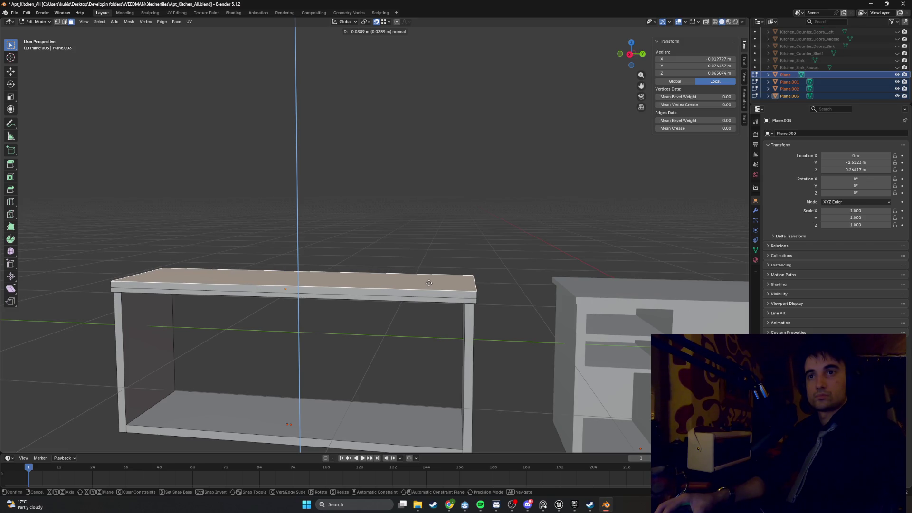
left_click(429, 283)
mouse_move(429, 283)
middle_mouse_down()
mouse_move(436, 269)
mouse_move(531, 285)
middle_mouse_up()
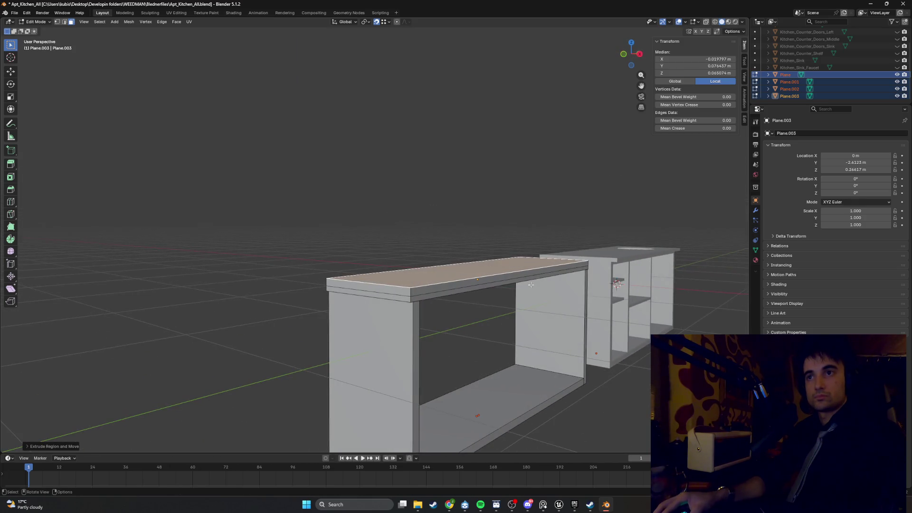
Try sliding the cabinet top's front edge along X, then undo the move.
key("2")
left_click(511, 271)
key("g")
key("x")
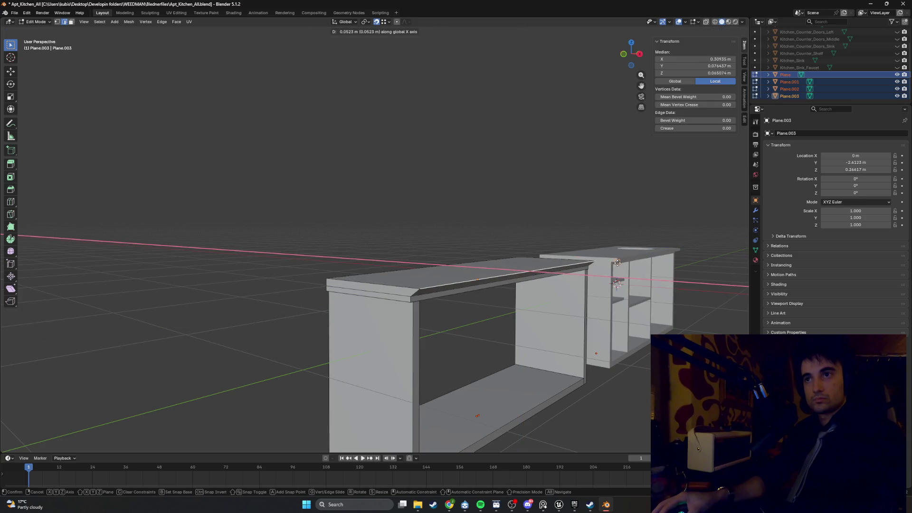
left_click(617, 263)
middle_click_drag(617, 263, 523, 270)
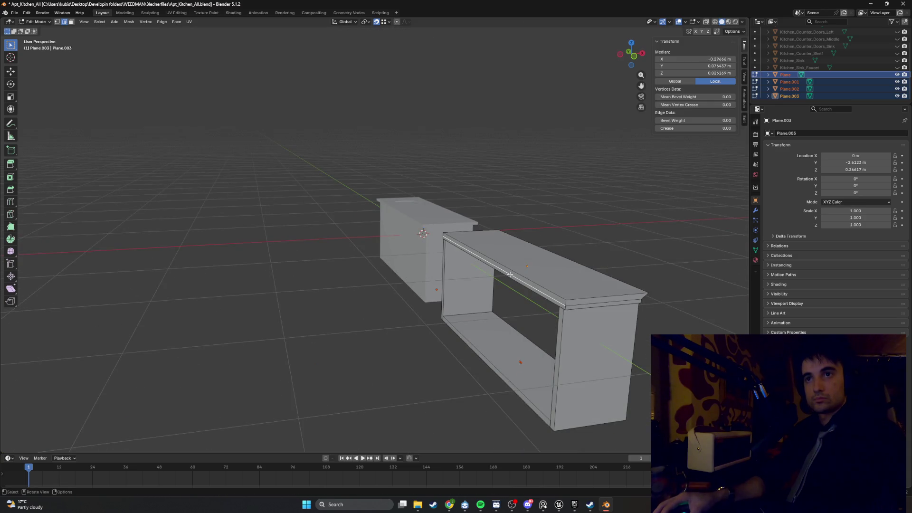
mouse_move(475, 252)
middle_mouse_down()
mouse_move(447, 239)
mouse_move(442, 206)
mouse_move(537, 229)
mouse_move(533, 245)
mouse_move(496, 241)
middle_mouse_up()
key("g")
key("x")
left_click(440, 238)
key("ctrl+z")
key("ctrl+z")
Extrude the top face in place and scale it into an overhang, then undo both.
key("3")
key("alt+a")
left_click(492, 241)
key("e")
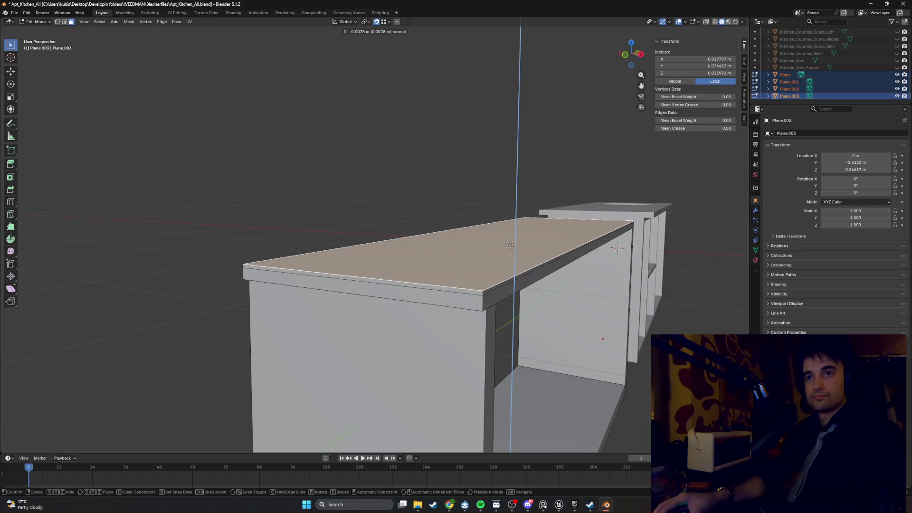
right_click(494, 247)
key("s")
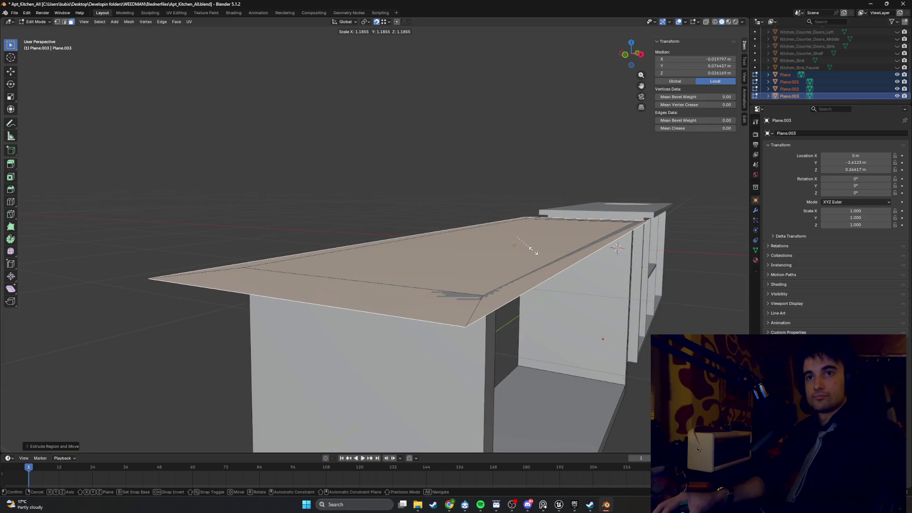
mouse_move(534, 246)
middle_mouse_down()
mouse_move(531, 235)
mouse_move(509, 238)
middle_mouse_up()
key("ctrl+z")
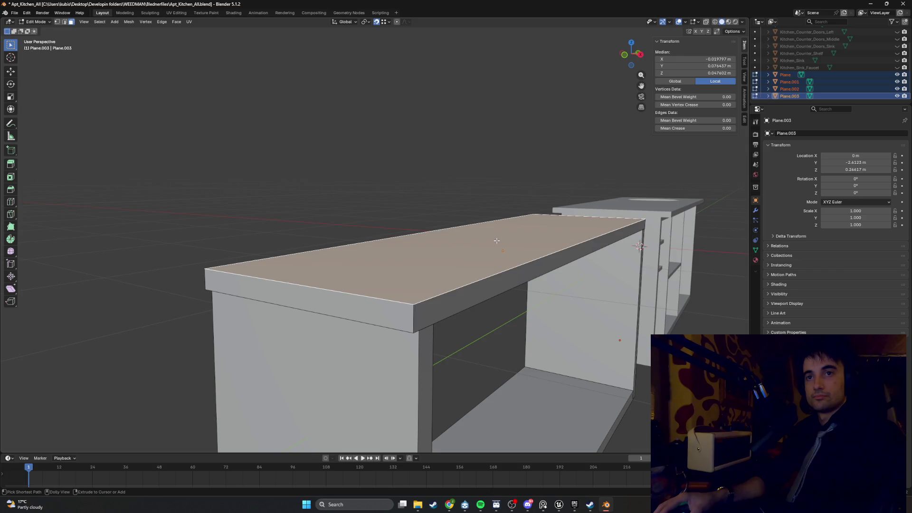
key("ctrl+z")
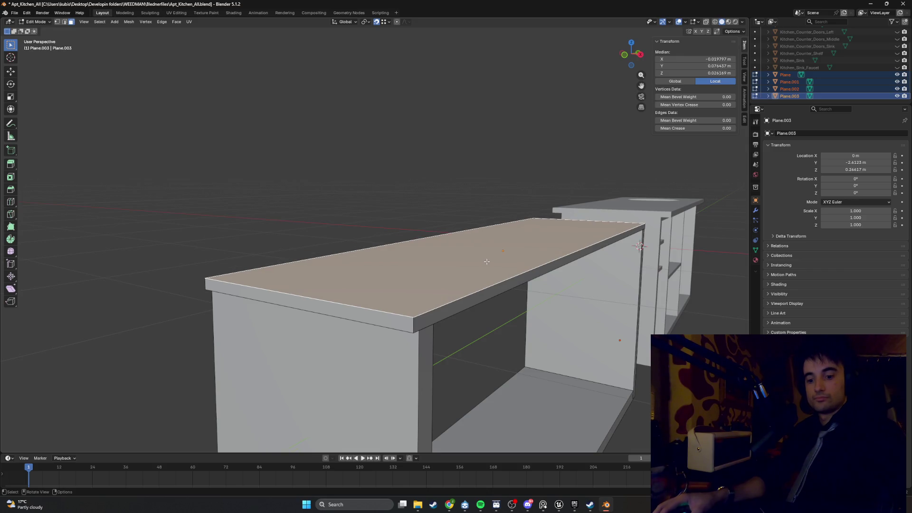
Try insetting the top face and extruding and scaling it, cancelling each attempt.
key("i")
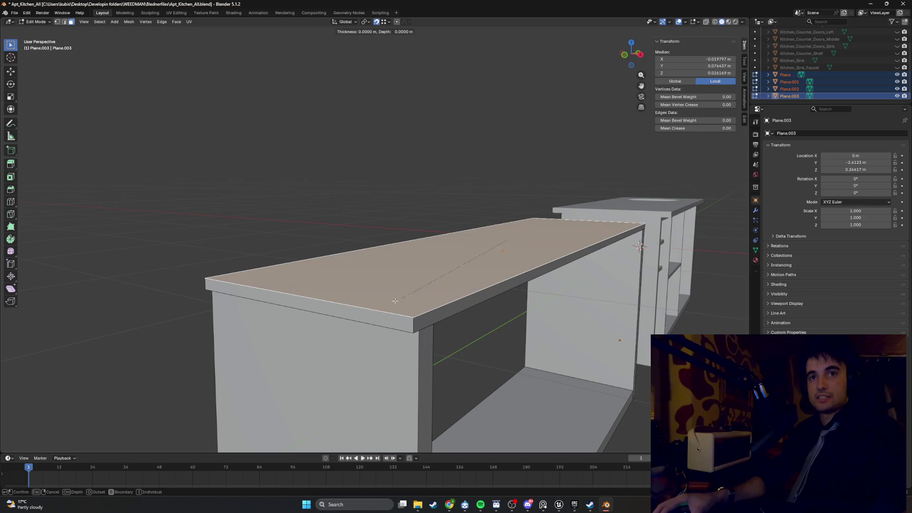
key("Escape")
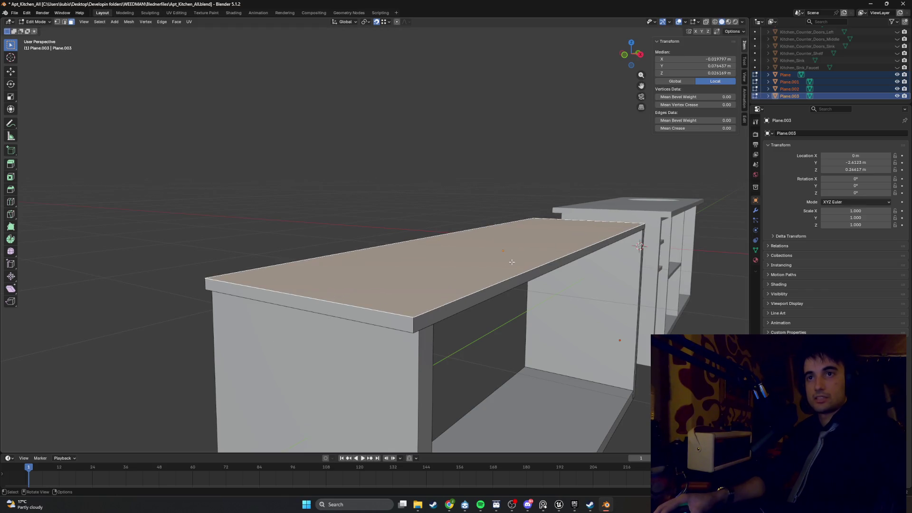
key("i")
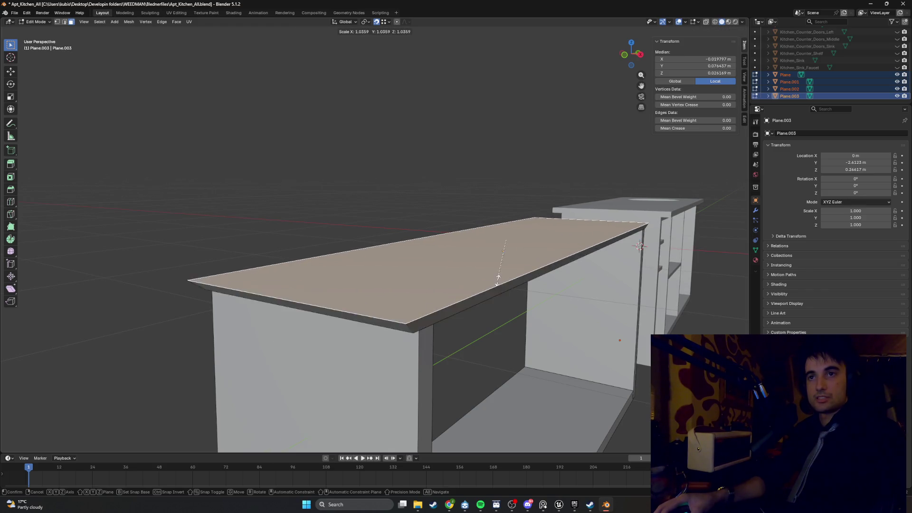
key("Escape")
key("e")
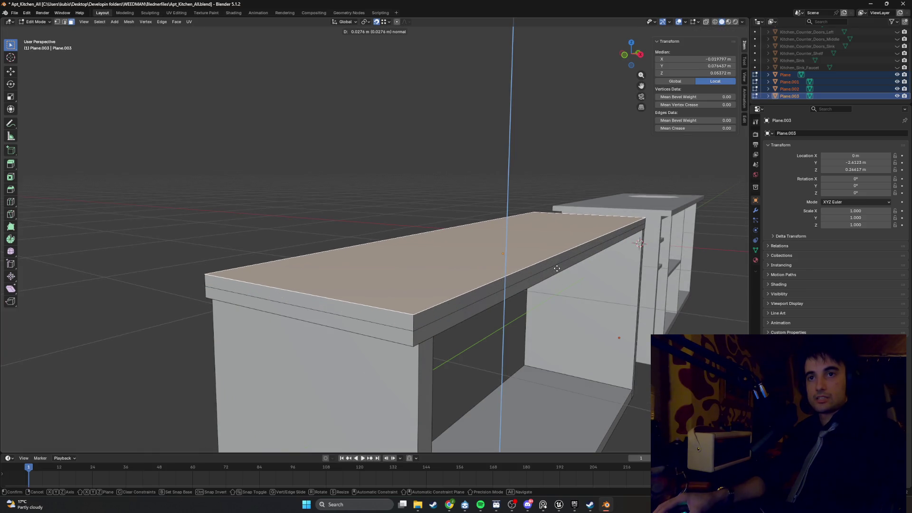
key("Escape")
key("s")
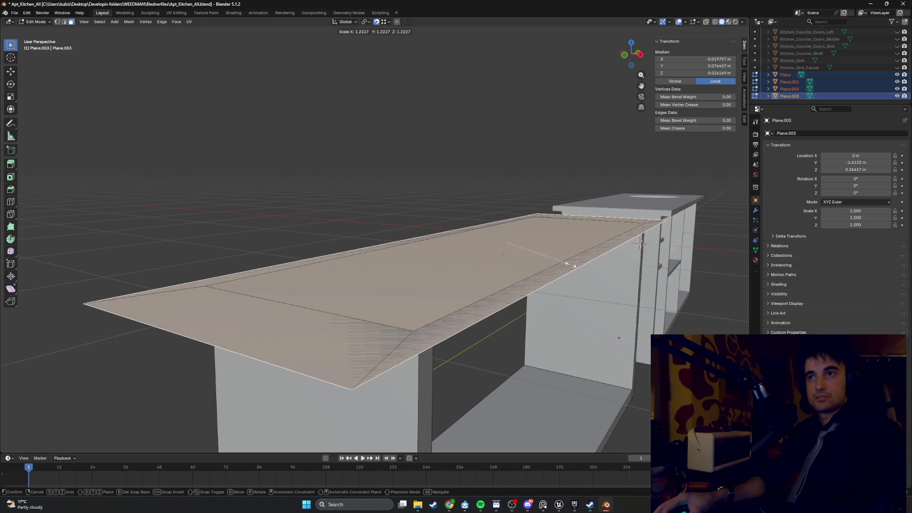
key("Escape")
Extrude the top face upward, then lower it along Z into a thin slab.
key("e")
left_click(505, 240)
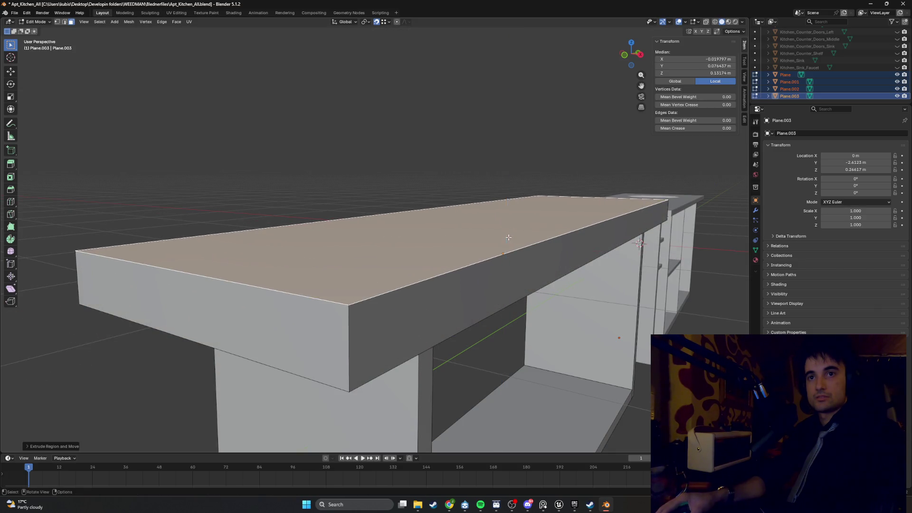
mouse_move(505, 240)
middle_mouse_down()
mouse_move(505, 202)
mouse_move(511, 212)
mouse_move(517, 206)
mouse_move(501, 229)
mouse_move(466, 230)
mouse_move(559, 231)
mouse_move(486, 237)
mouse_move(589, 251)
mouse_move(484, 231)
middle_mouse_up()
scroll(493, 228, "down", 2)
key("g")
key("z")
left_click(616, 261)
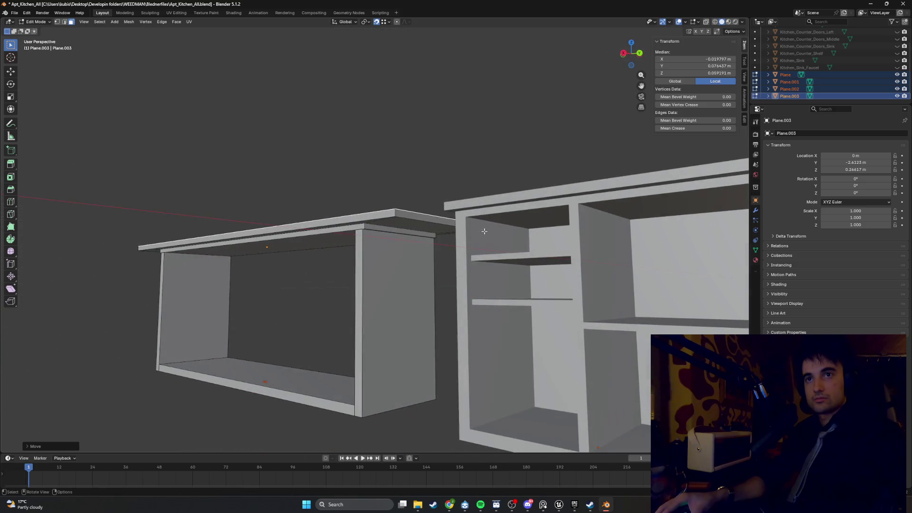
Select the countertop's front face and slide the cabinet along Y toward the kitchen counter.
key("3")
left_click(426, 220)
middle_click_drag(426, 220, 440, 218)
key("Tab")
scroll(513, 244, "down", 8)
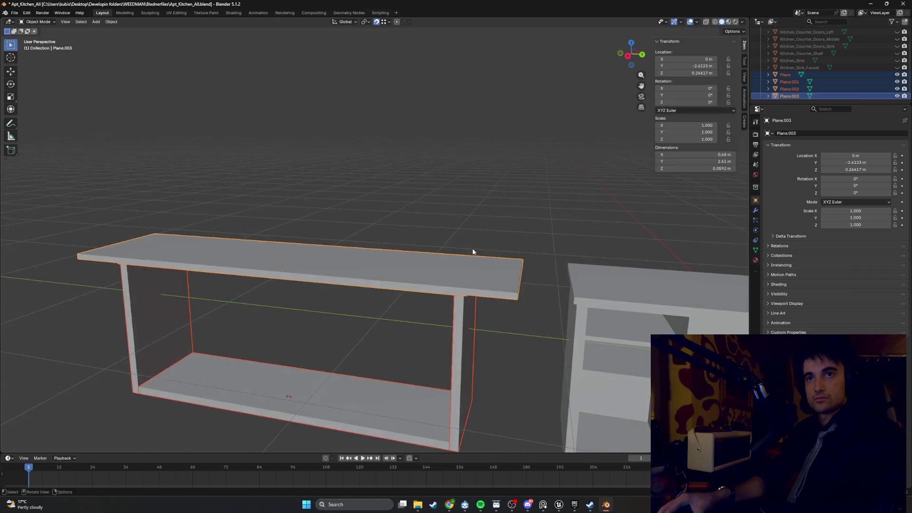
key("g")
key("y")
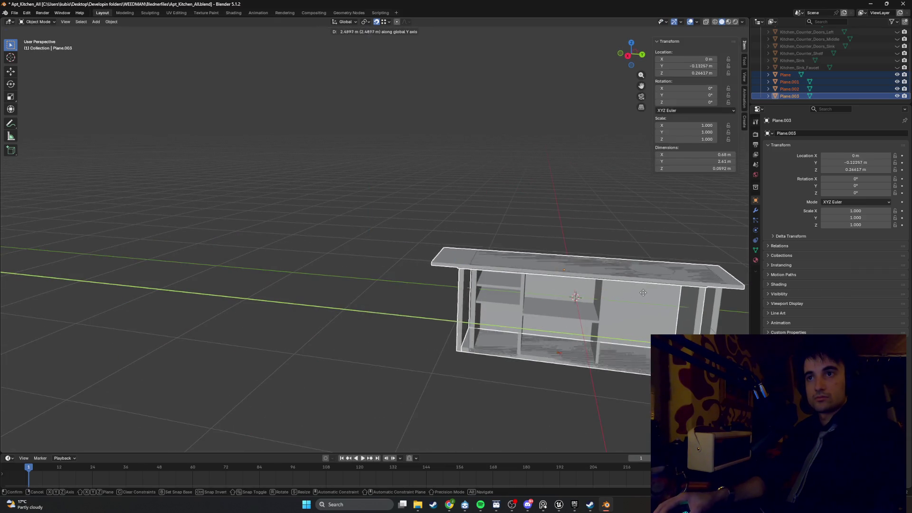
left_click(468, 352)
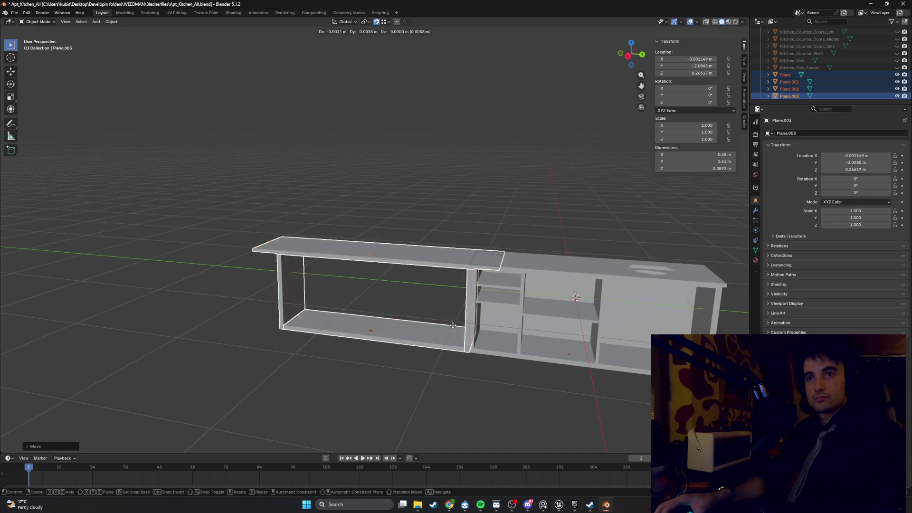
key("g")
key("y")
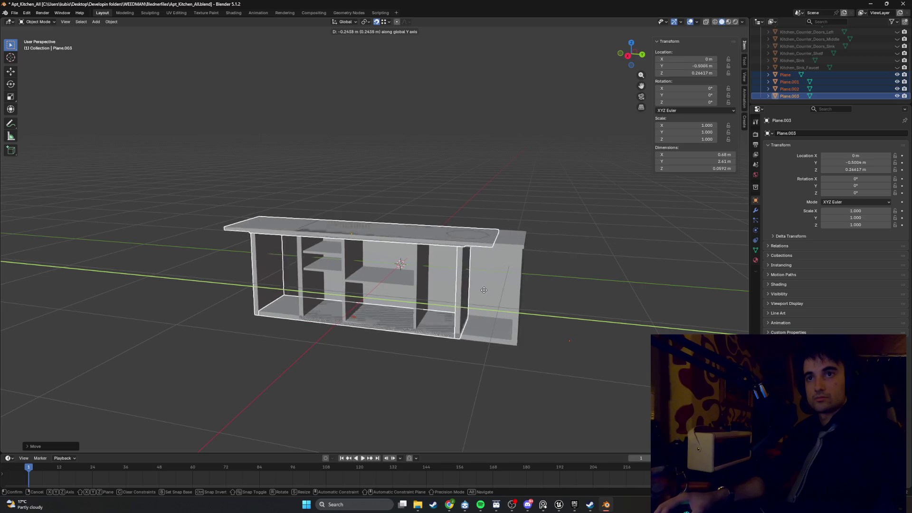
left_click(520, 335)
In Edit Mode, move the selection along Y and stretch the top slab's left end face along Y.
mouse_move(519, 335)
middle_mouse_down()
mouse_move(401, 276)
mouse_move(494, 281)
middle_mouse_up()
key("Tab")
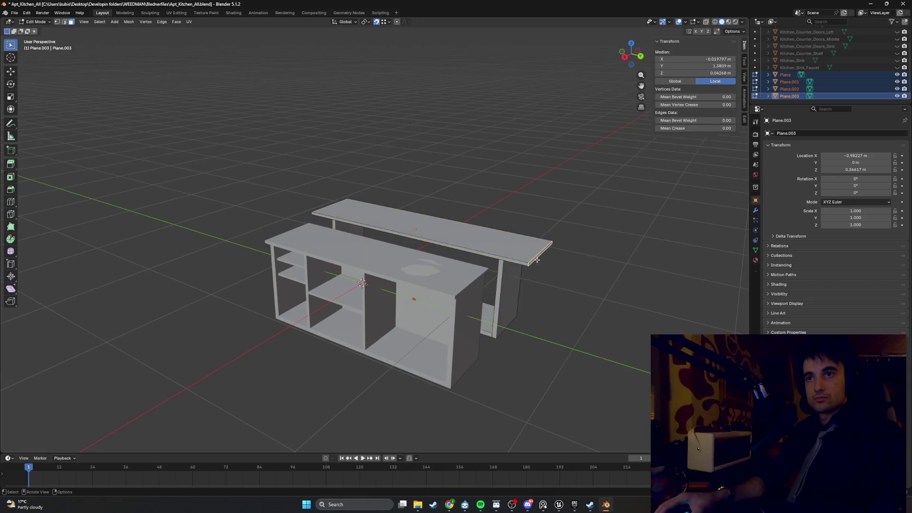
scroll(522, 266, "up", 3)
key("g")
key("y")
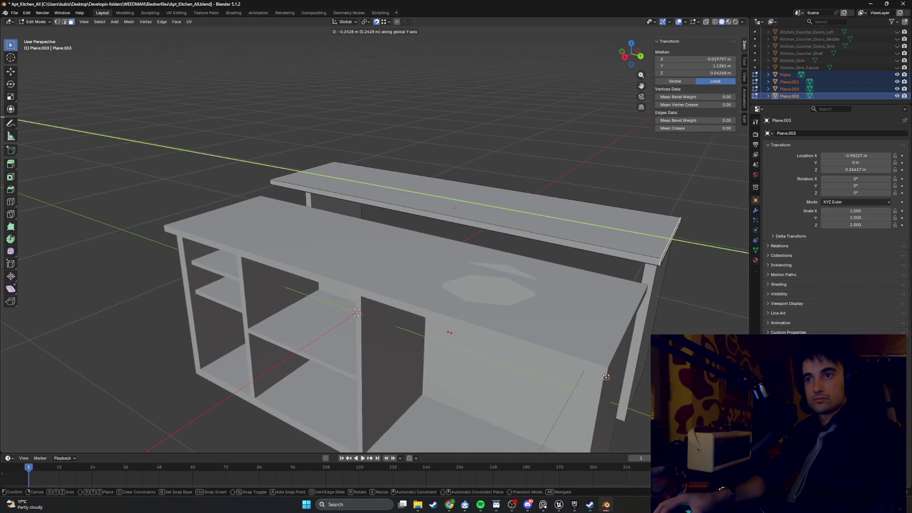
left_click(606, 376)
mouse_move(606, 376)
middle_mouse_down()
mouse_move(498, 309)
mouse_move(298, 208)
middle_mouse_up()
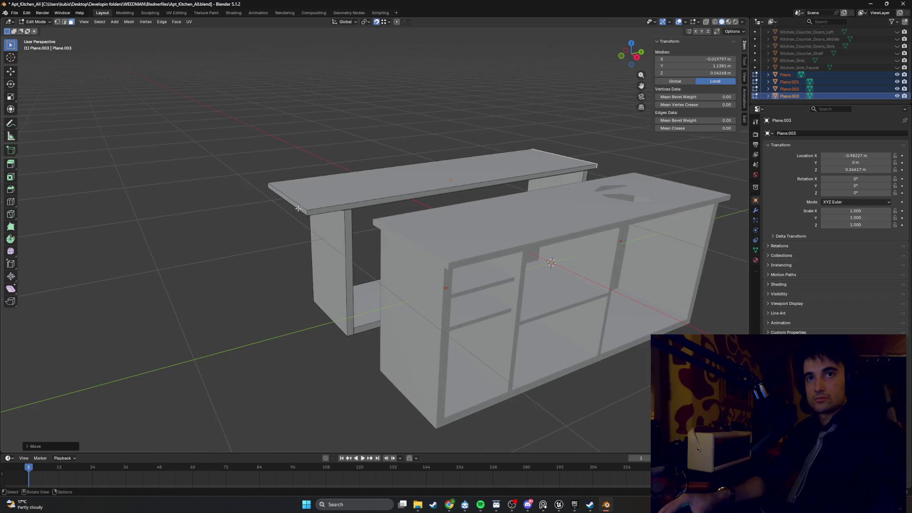
left_click(298, 208)
left_click(299, 207)
key("g")
key("y")
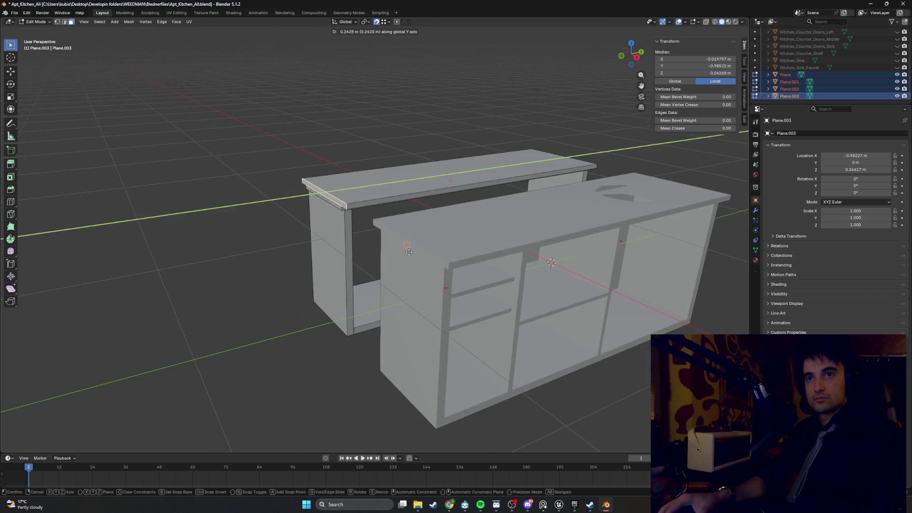
left_click(446, 274)
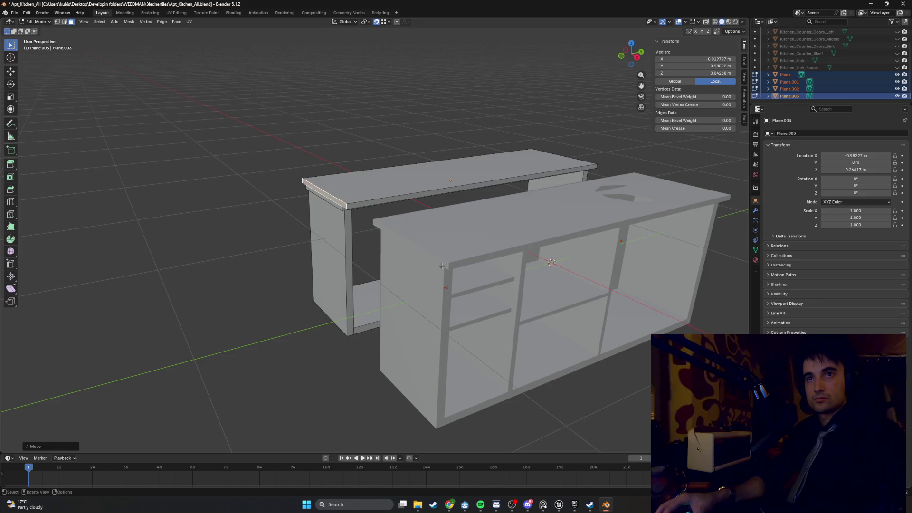
Move the slab's end face along X toward the counter's left end.
mouse_move(446, 274)
middle_mouse_down()
mouse_move(418, 211)
mouse_move(389, 208)
middle_mouse_up()
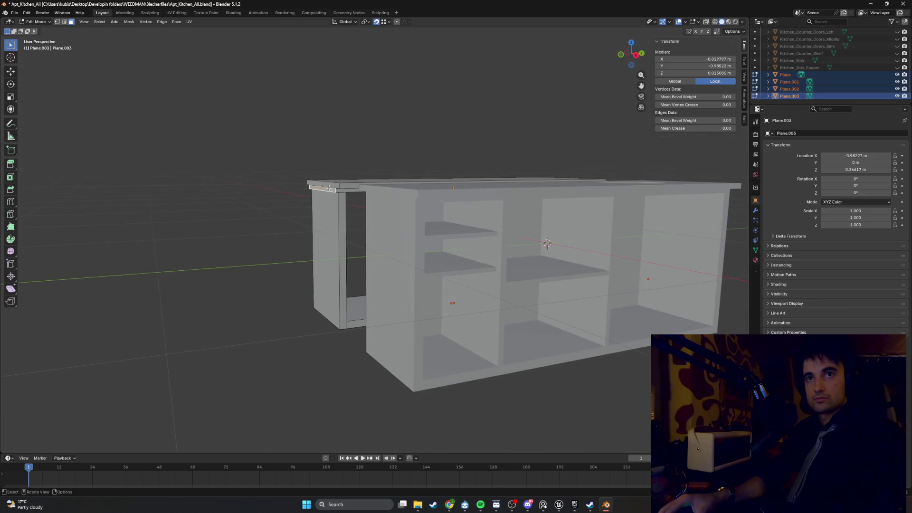
mouse_move(339, 195)
middle_mouse_down()
mouse_move(389, 192)
mouse_move(335, 195)
middle_mouse_up()
scroll(333, 194, "up", 3)
scroll(333, 194, "up", 2)
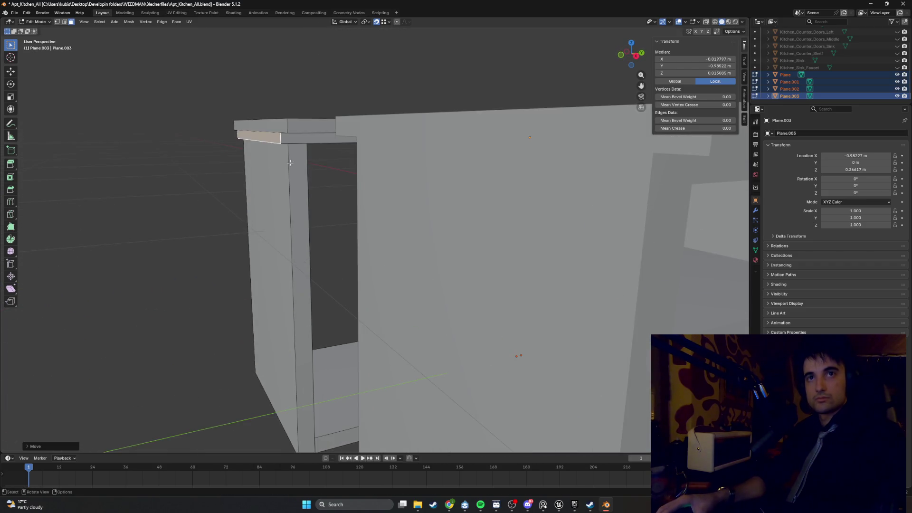
key("g")
key("x")
scroll(290, 143, "down", 3)
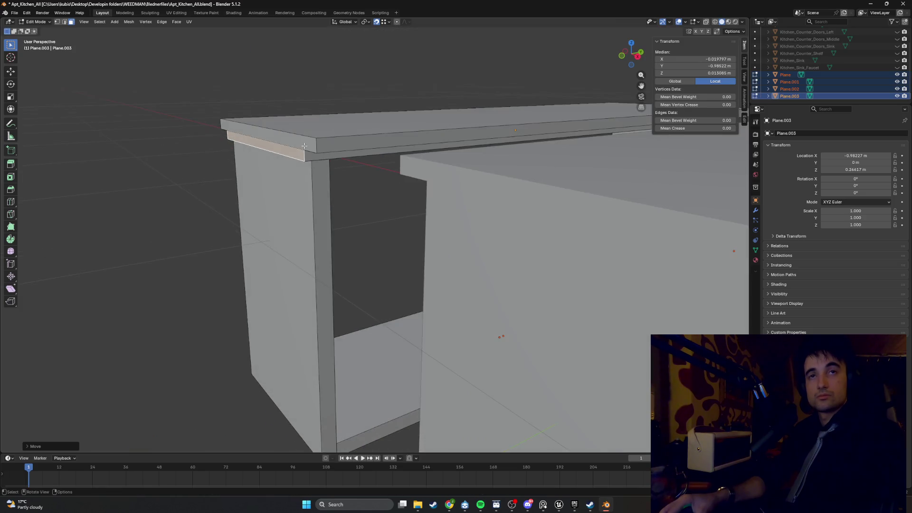
key("Tab")
Shift the face further along X, seen from the counter's other side.
key("Tab")
scroll(281, 139, "up", 2)
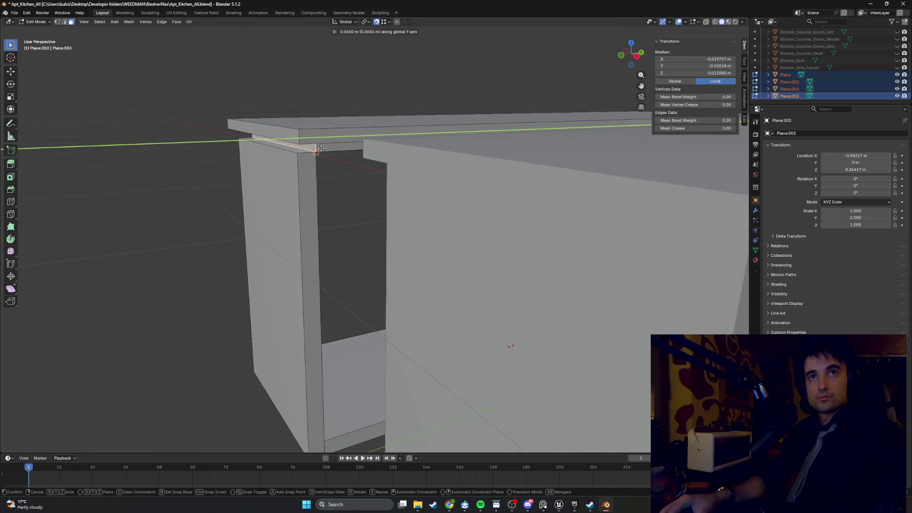
left_click(305, 156)
mouse_move(306, 156)
middle_mouse_down()
mouse_move(434, 149)
mouse_move(520, 181)
mouse_move(375, 167)
mouse_move(414, 172)
mouse_move(333, 186)
mouse_move(308, 199)
middle_mouse_up()
key("g")
key("x")
left_click(524, 200)
scroll(385, 175, "down", 2)
key("Tab")
Move the top slab along Y, then centre it at X 0 with G X 0.
key("g")
key("y")
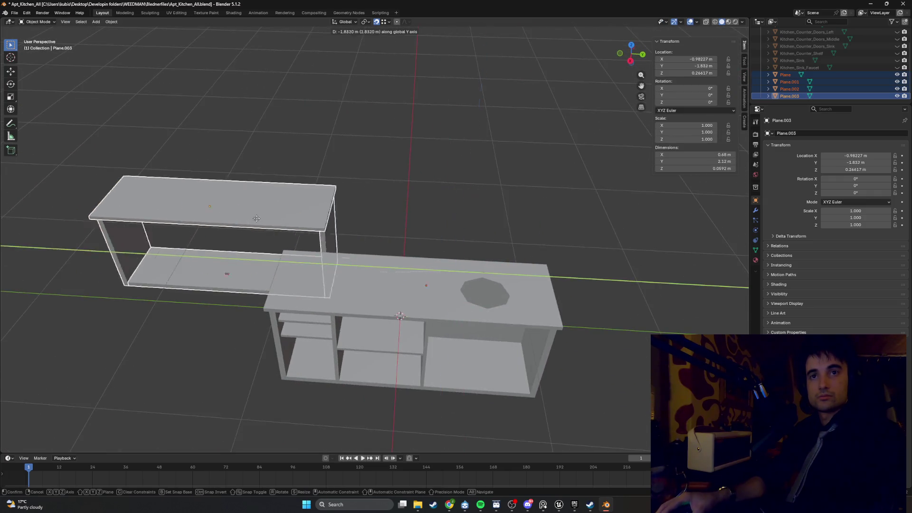
left_click(124, 223)
mouse_move(124, 223)
middle_mouse_down()
mouse_move(332, 230)
mouse_move(323, 308)
mouse_move(210, 270)
mouse_move(347, 270)
middle_mouse_up()
type("gx0")
key("Return")
Enter Edit Mode on the top slab, inspecting the cabinet in wireframe before returning to solid shading.
key("shift+z")
scroll(207, 188, "up", 4)
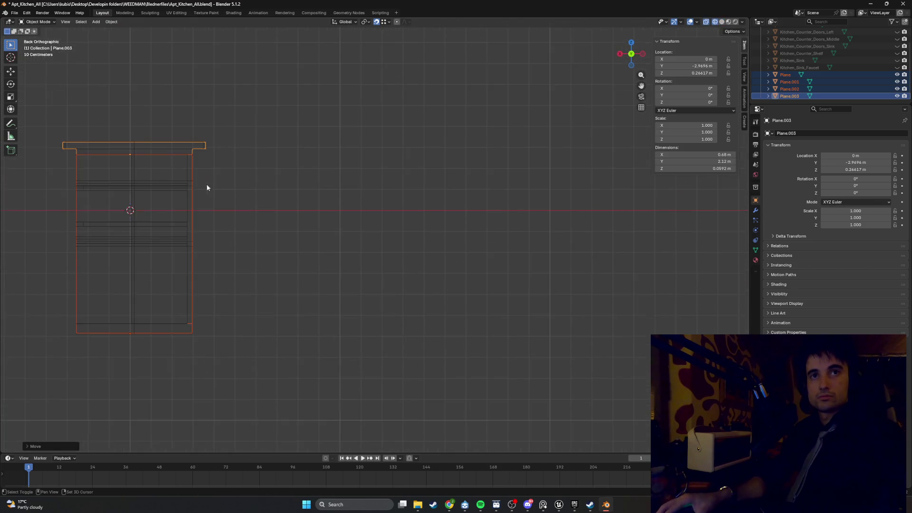
middle_click_drag(207, 187, 294, 211, "shift")
scroll(241, 261, "up", 2)
mouse_move(226, 245)
middle_mouse_down("shift")
mouse_move(285, 239)
mouse_move(267, 238)
mouse_move(264, 248)
mouse_move(250, 210)
mouse_move(298, 217)
middle_mouse_up("shift")
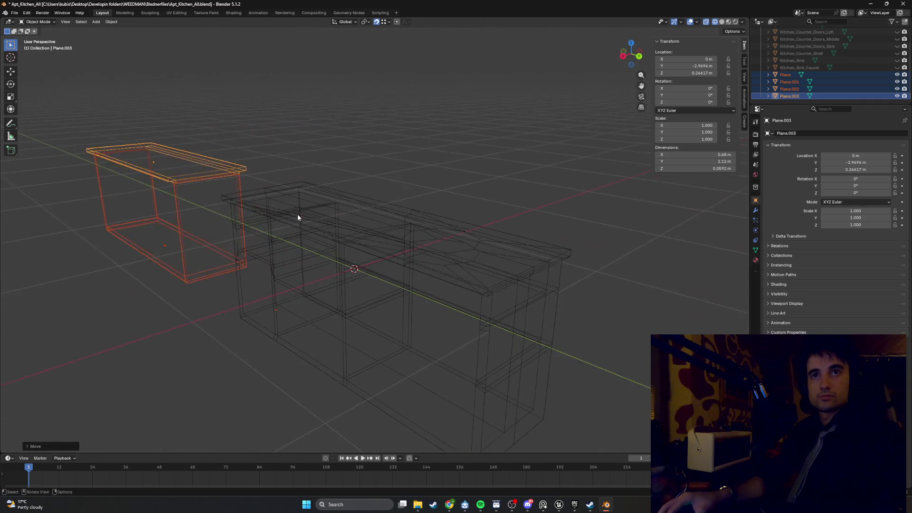
key("Tab")
scroll(209, 197, "up", 3)
mouse_move(268, 179)
middle_mouse_down()
mouse_move(250, 185)
mouse_move(261, 197)
mouse_move(315, 203)
middle_mouse_up()
scroll(316, 204, "up", 3)
mouse_move(429, 198)
middle_mouse_down("shift")
mouse_move(338, 207)
mouse_move(399, 208)
mouse_move(267, 187)
middle_mouse_up("shift")
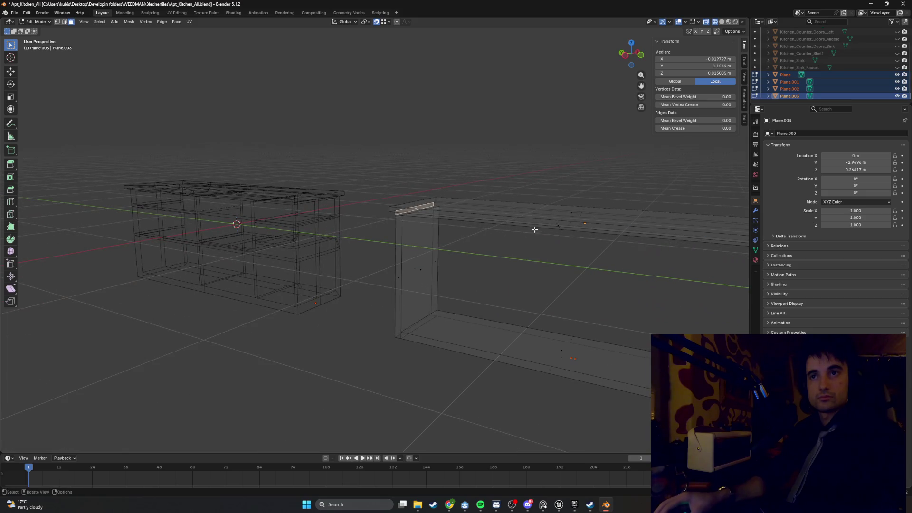
mouse_move(531, 228)
middle_mouse_down()
mouse_move(358, 214)
mouse_move(358, 193)
mouse_move(354, 228)
mouse_move(387, 212)
mouse_move(340, 202)
middle_mouse_up()
key("shift+z")
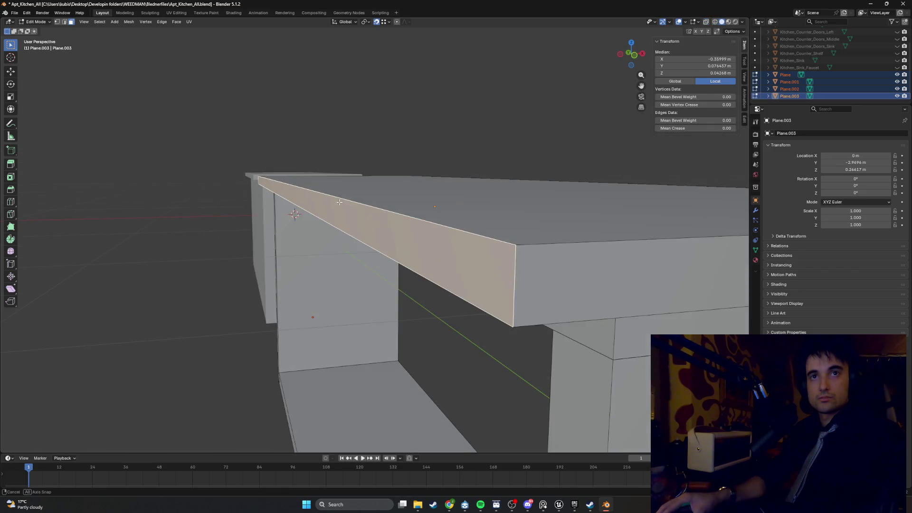
Extend the slab's end face slightly along X so it overhangs the side panels.
key("g")
key("x")
left_click(255, 178)
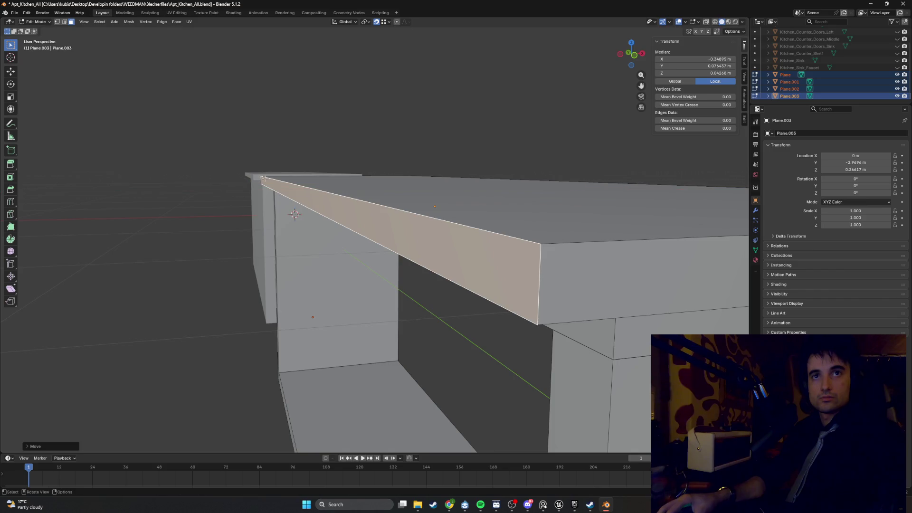
mouse_move(256, 177)
middle_mouse_down()
mouse_move(314, 187)
mouse_move(318, 177)
middle_mouse_up()
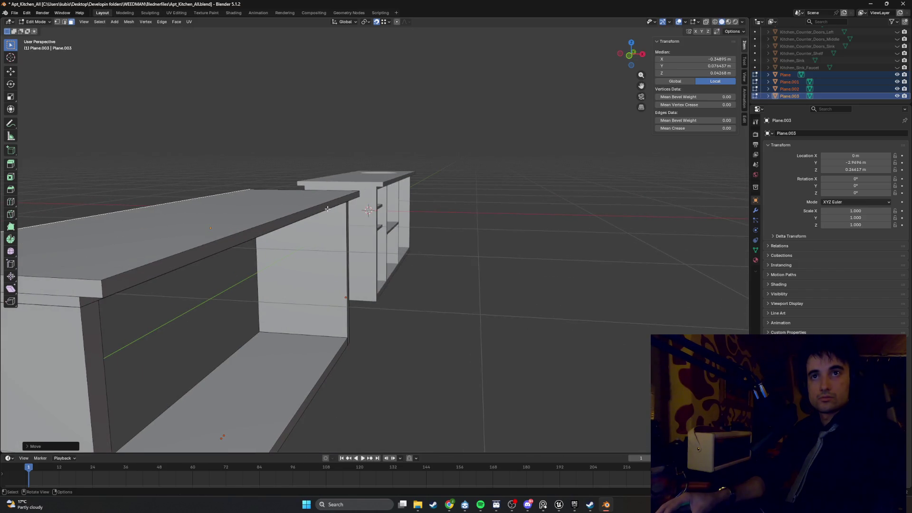
key("x")
left_click(382, 188)
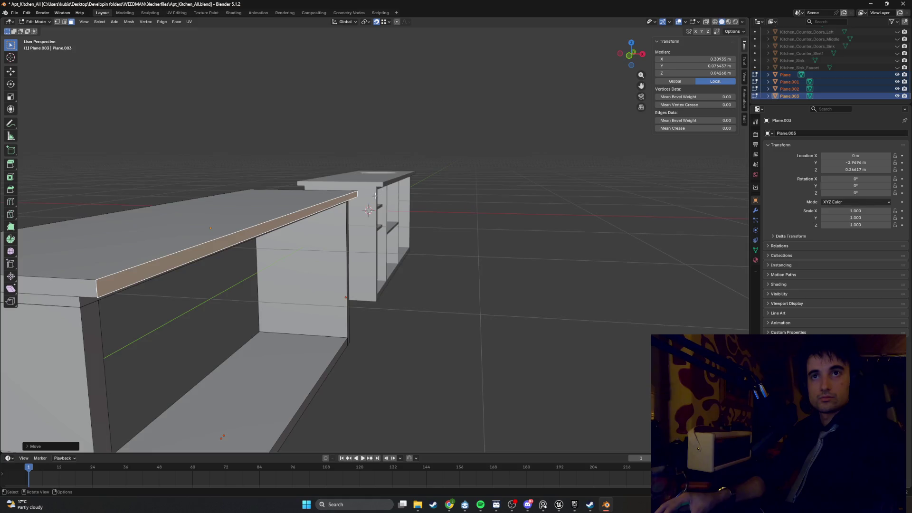
mouse_move(382, 188)
middle_mouse_down()
mouse_move(269, 184)
mouse_move(354, 192)
mouse_move(349, 197)
mouse_move(379, 179)
mouse_move(368, 169)
mouse_move(358, 200)
mouse_move(289, 198)
mouse_move(410, 209)
middle_mouse_up()
Frame the open cabinet and orbit to view it beside the kitchen counter.
key("KP_Decimal")
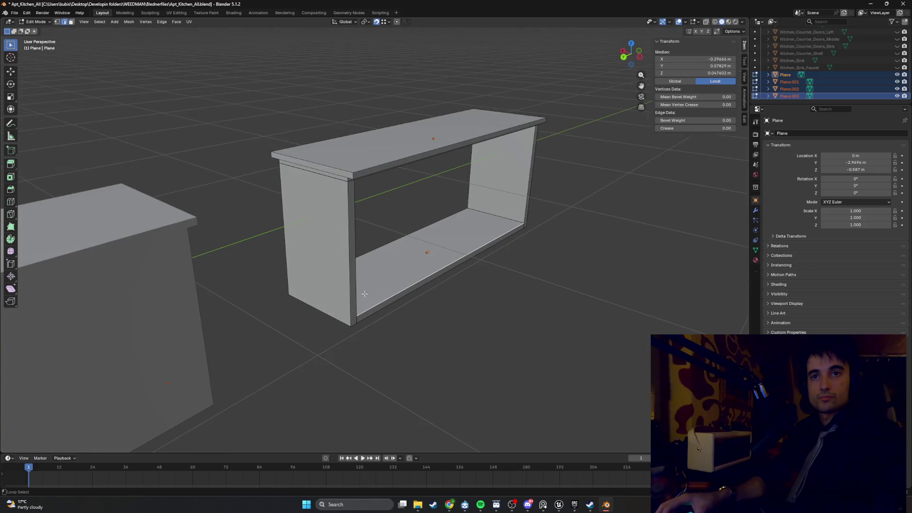
middle_click_drag(353, 291, 342, 228)
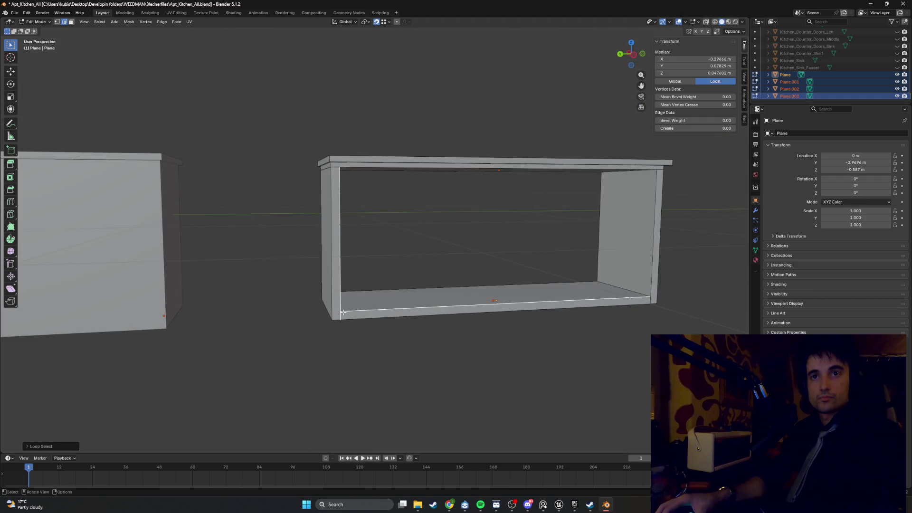
mouse_move(341, 294)
middle_mouse_down()
mouse_move(401, 241)
mouse_move(401, 222)
mouse_move(406, 234)
middle_mouse_up()
middle_click_drag(305, 209, 335, 209)
Select Kitchen_Counter, clear its mesh selection, and return to Object Mode.
key("Tab")
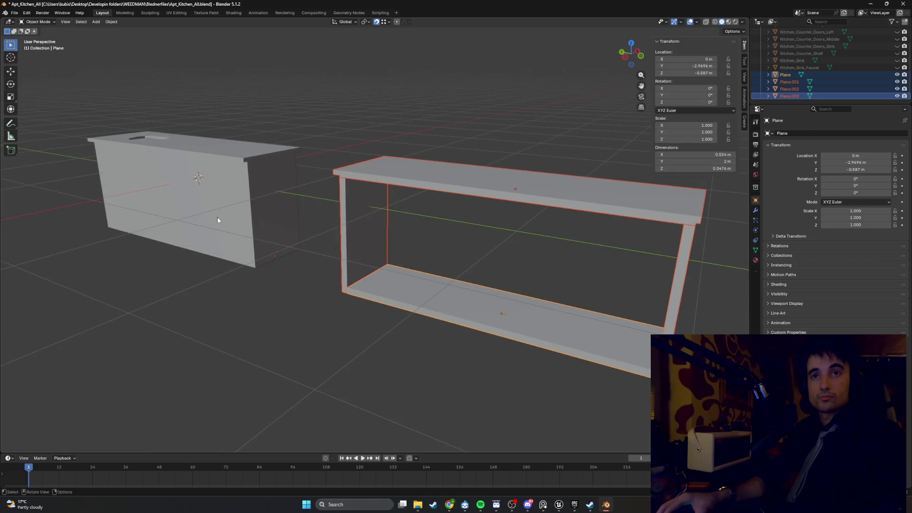
left_click(219, 217)
key("Tab")
mouse_move(279, 216)
middle_mouse_down()
mouse_move(222, 203)
mouse_move(318, 216)
mouse_move(304, 213)
middle_mouse_up()
mouse_move(369, 215)
middle_mouse_down()
mouse_move(291, 220)
mouse_move(320, 230)
middle_mouse_up()
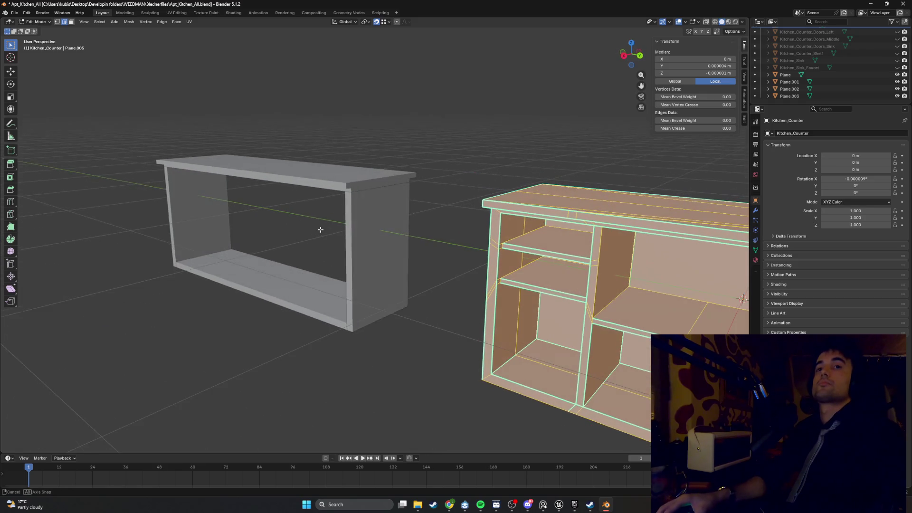
key("alt+a")
mouse_move(299, 267)
middle_mouse_down()
mouse_move(257, 259)
mouse_move(307, 250)
middle_mouse_up()
key("Tab")
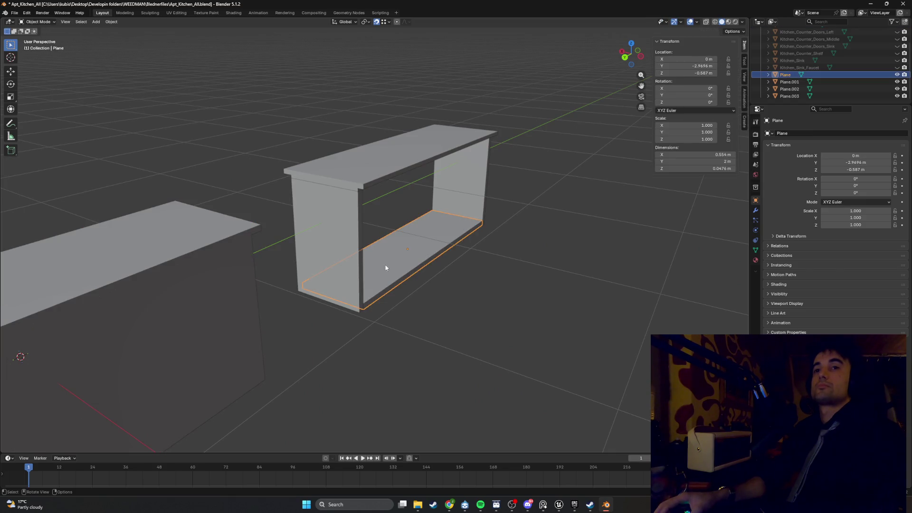
Duplicate the cabinet's base slab and lift the copy upward along Z.
key("shift+d")
key("z")
left_click(350, 215)
middle_click_drag(350, 215, 410, 215)
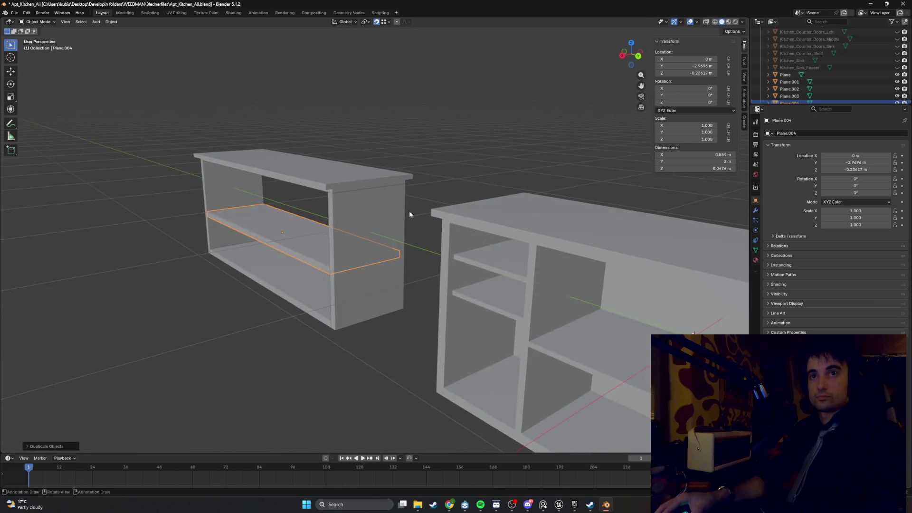
In wireframe Edit Mode, select the copied slab's top and front faces and move them along X.
key("Tab")
key("3")
mouse_move(287, 230)
middle_mouse_down()
mouse_move(254, 282)
mouse_move(326, 269)
mouse_move(285, 263)
mouse_move(327, 232)
mouse_move(348, 241)
middle_mouse_up()
left_click(261, 288)
left_click(270, 291)
key("alt+z")
key("g")
key("x")
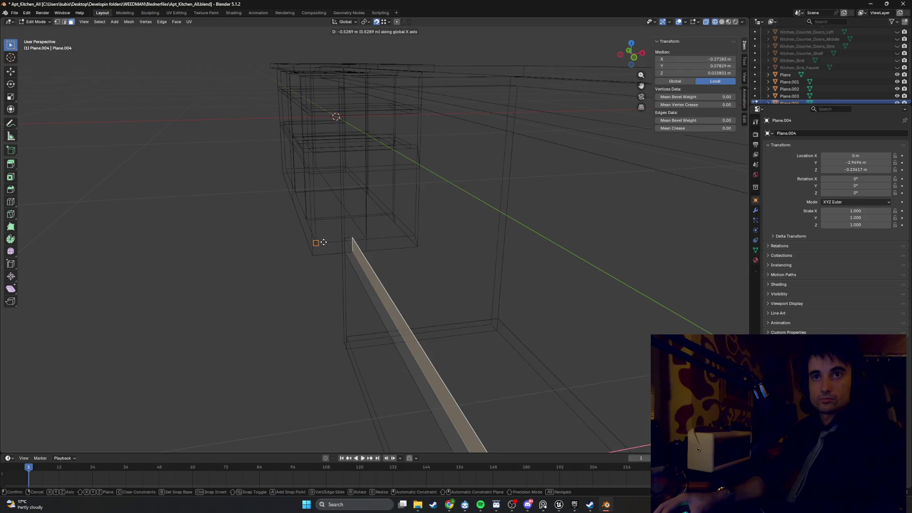
mouse_move(336, 258)
middle_mouse_down()
mouse_move(255, 126)
mouse_move(395, 248)
mouse_move(442, 230)
mouse_move(447, 269)
middle_mouse_up()
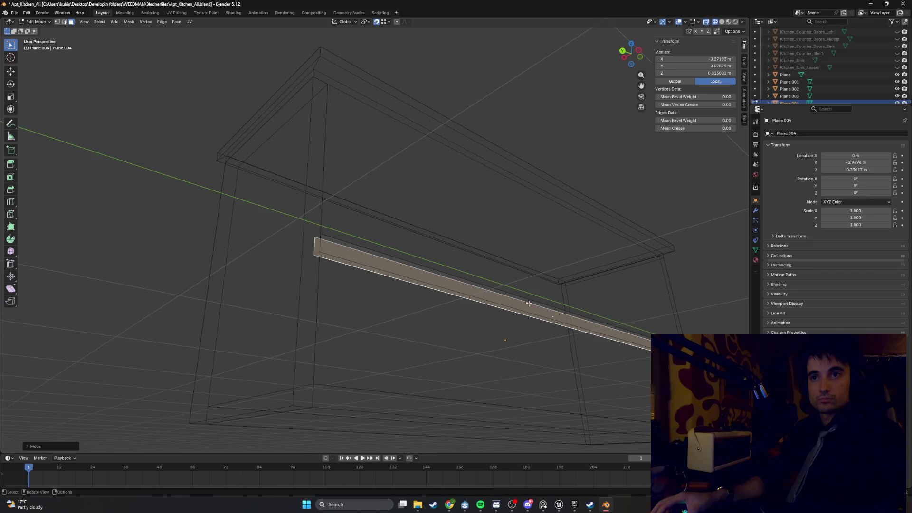
Lower the copied slab's bottom edge along Z to the cabinet base.
left_click(556, 322)
mouse_move(531, 306)
middle_mouse_down()
mouse_move(415, 358)
mouse_move(412, 302)
middle_mouse_up()
key("g")
key("z")
left_click(383, 337)
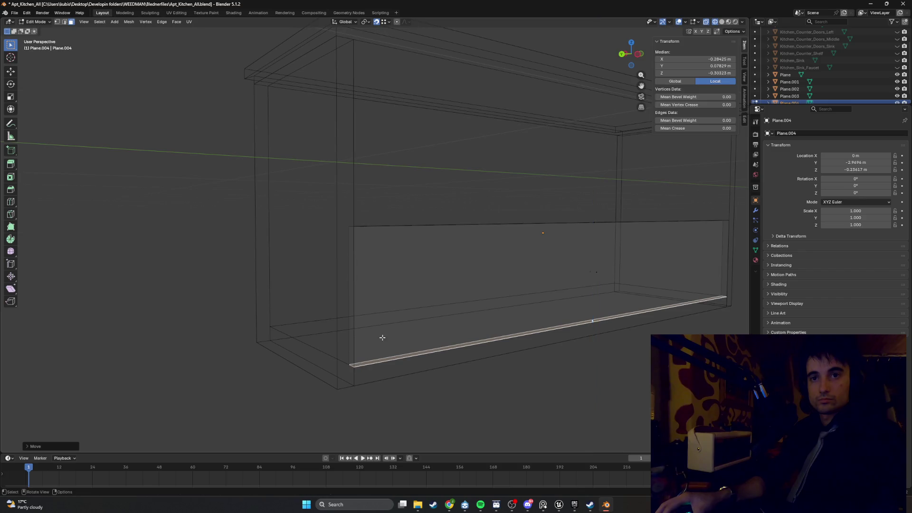
middle_click_drag(383, 338, 474, 267)
mouse_move(556, 228)
middle_mouse_down()
mouse_move(458, 228)
mouse_move(419, 246)
middle_mouse_up()
Raise the panel's edge along Z up under the top slab to form the back panel.
key("g")
key("z")
left_click(296, 157)
middle_click_drag(296, 157, 499, 267)
middle_click_drag(494, 337, 517, 351)
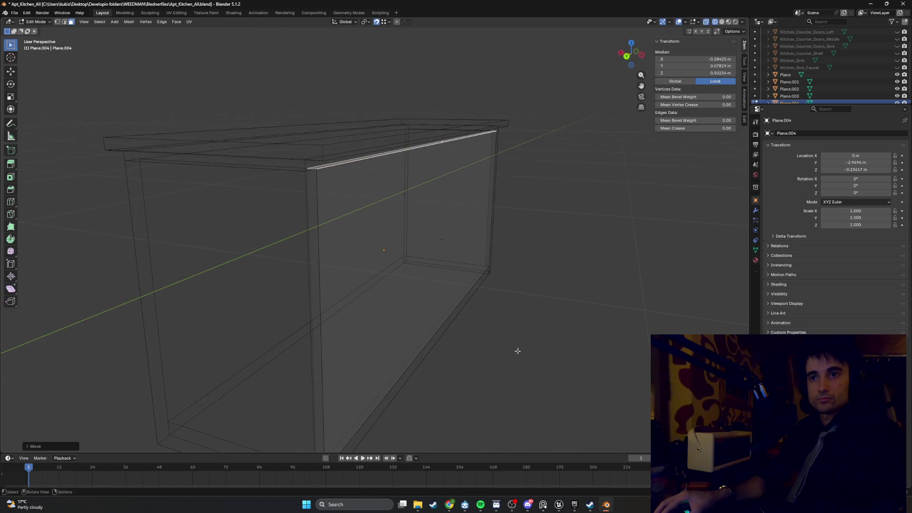
middle_click_drag(451, 315, 413, 277)
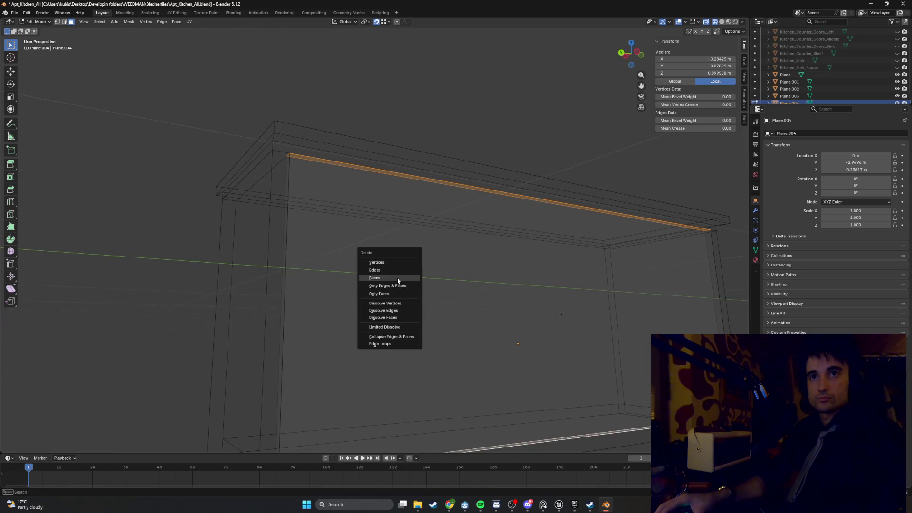
Delete the selected faces, then undo the deletion.
left_click(397, 277)
middle_click_drag(372, 218, 517, 237)
scroll(507, 242, "down", 6)
key("ctrl+z")
Switch back to solid shading and save Apt_Kitchen_All.blend.
key("z")
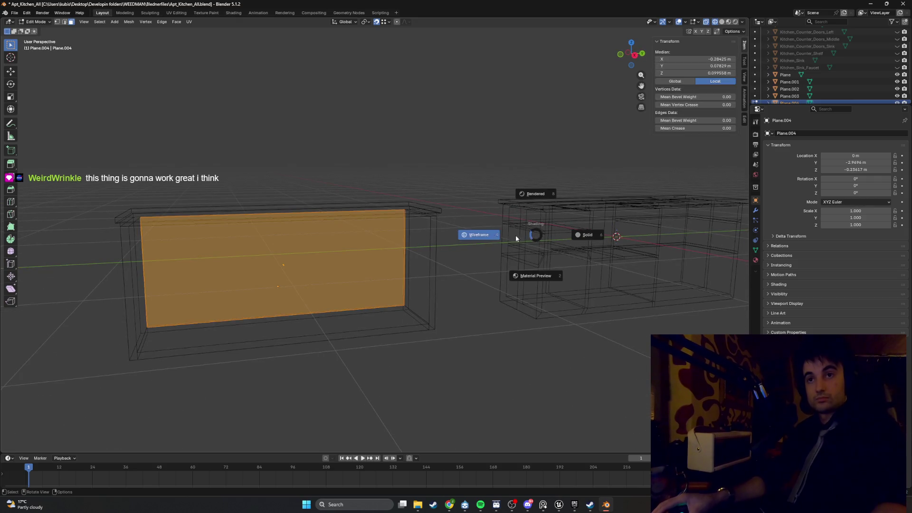
left_click(548, 204)
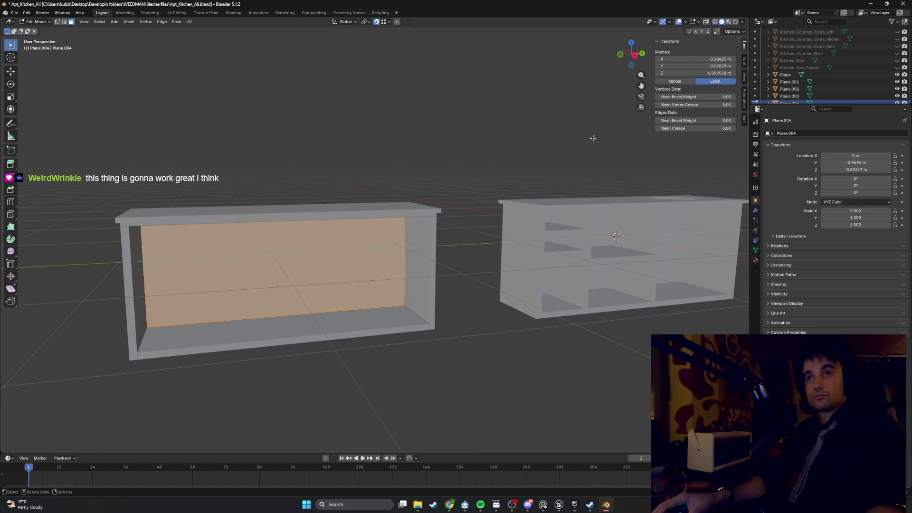
left_click(685, 22)
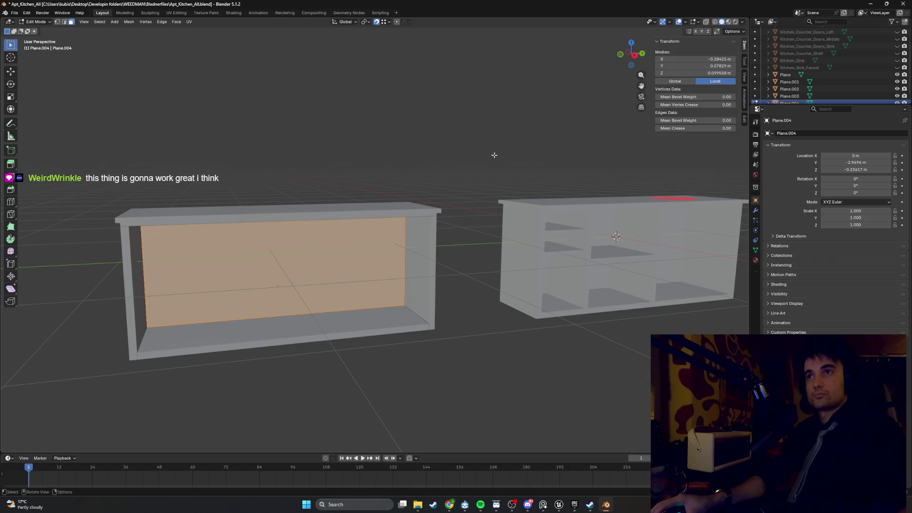
key("ctrl+s")
mouse_move(489, 157)
middle_mouse_down()
mouse_move(501, 190)
mouse_move(424, 176)
middle_mouse_up()
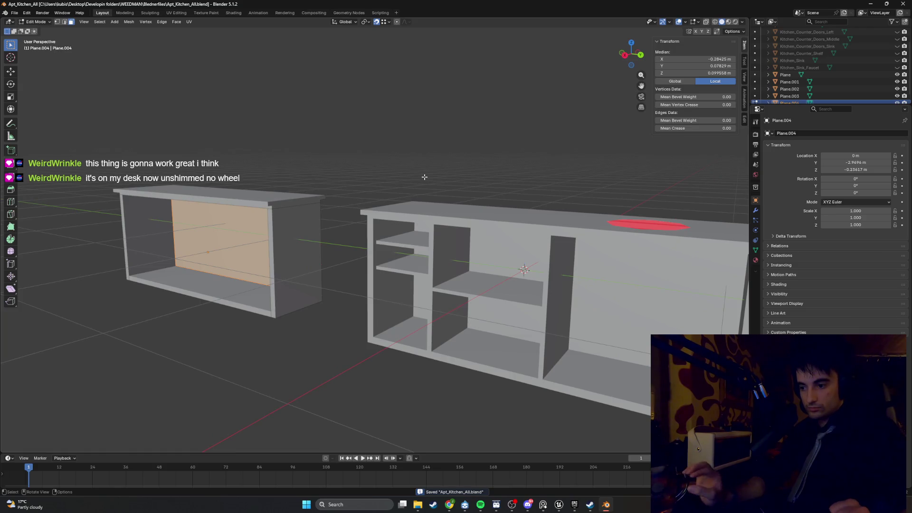
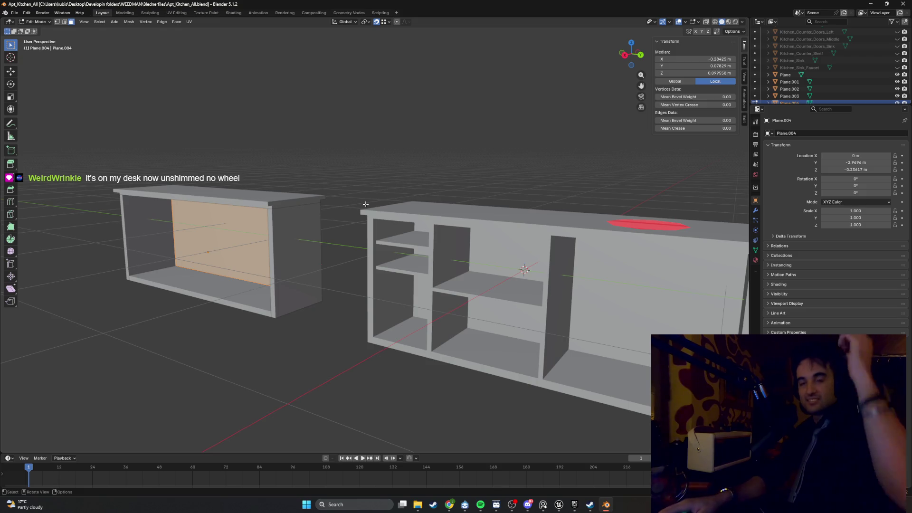
In Object Mode, select Plane through Plane.004 together and switch to wireframe shading.
mouse_move(366, 206)
middle_mouse_down()
mouse_move(273, 212)
mouse_move(371, 208)
mouse_move(338, 202)
mouse_move(347, 215)
mouse_move(285, 220)
mouse_move(342, 264)
middle_mouse_up()
key("Tab")
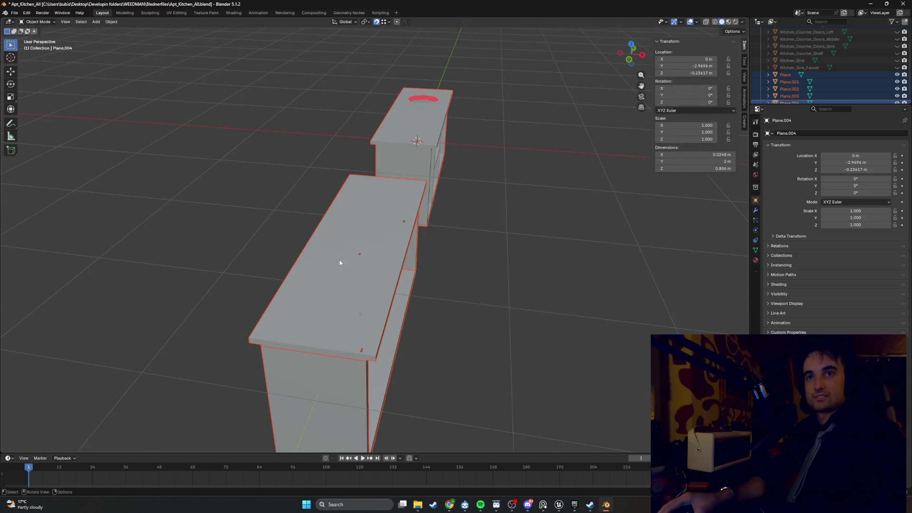
scroll(863, 38, "up", 2)
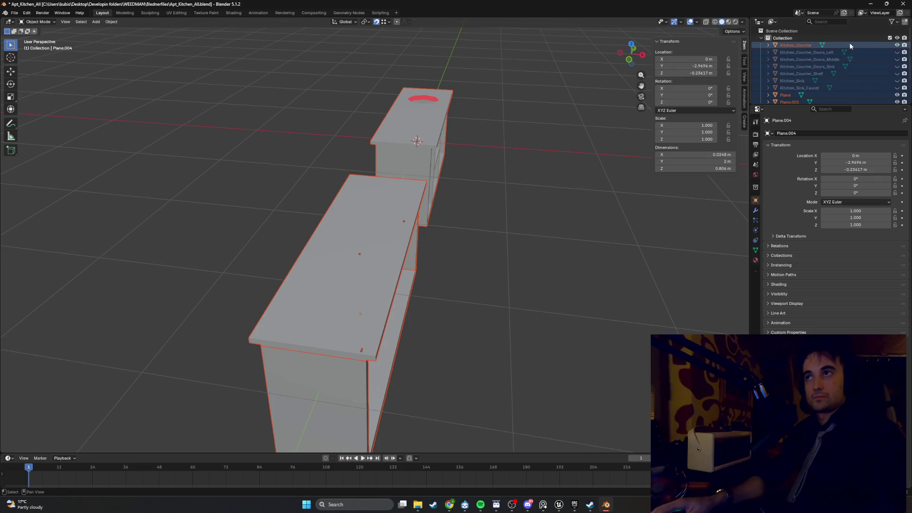
left_click(847, 45)
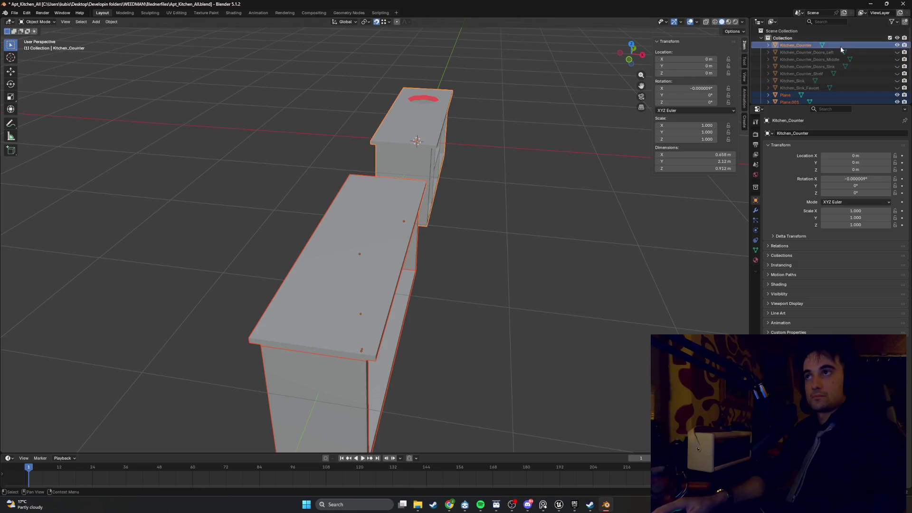
scroll(652, 131, "down", 3)
left_click(809, 91)
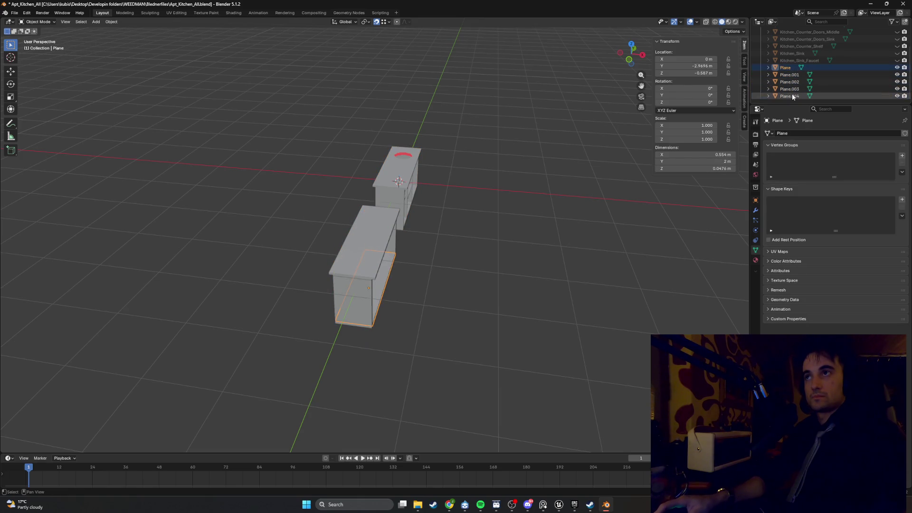
left_click(789, 96, "shift")
mouse_move(546, 190)
middle_mouse_down()
mouse_move(521, 200)
mouse_move(488, 265)
middle_mouse_up()
key("z")
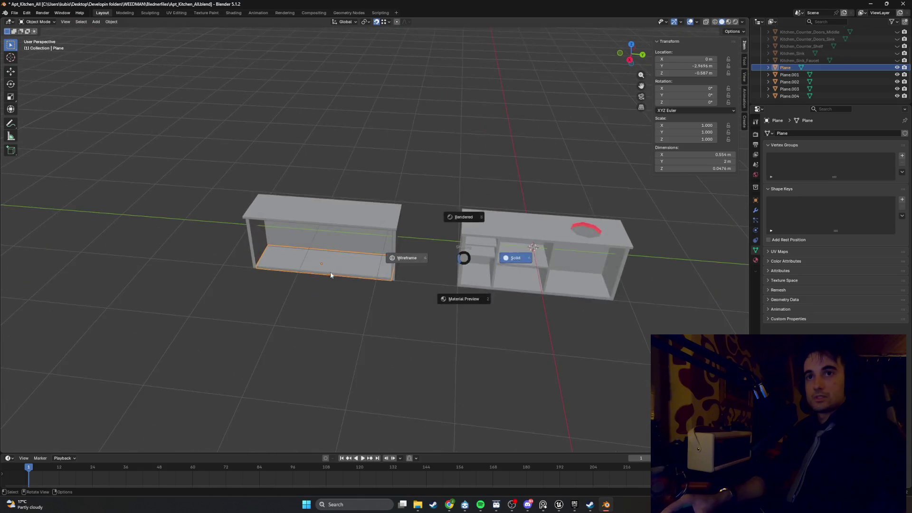
left_click(409, 266)
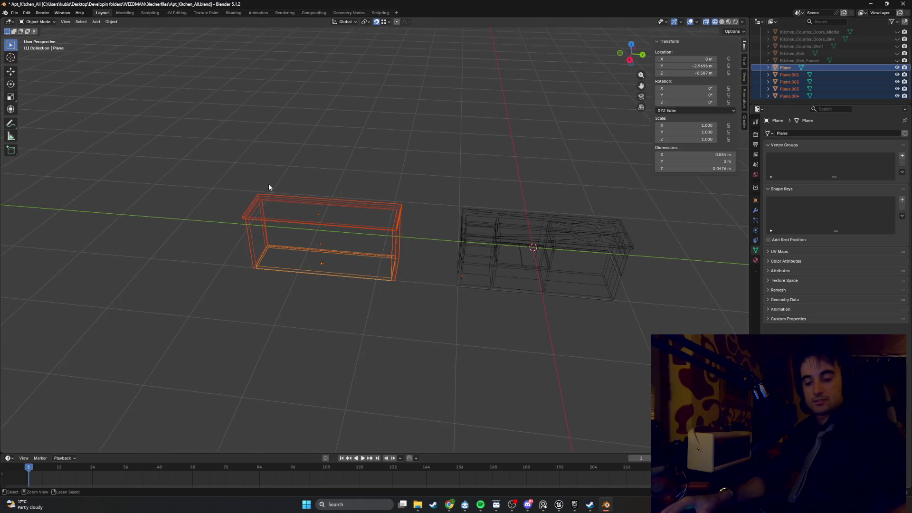
Join the five planes into one Plane cabinet and slide it along Y to −0.0137 m.
key("ctrl+j")
middle_click_drag(357, 158, 456, 252)
key("g")
left_click(332, 230)
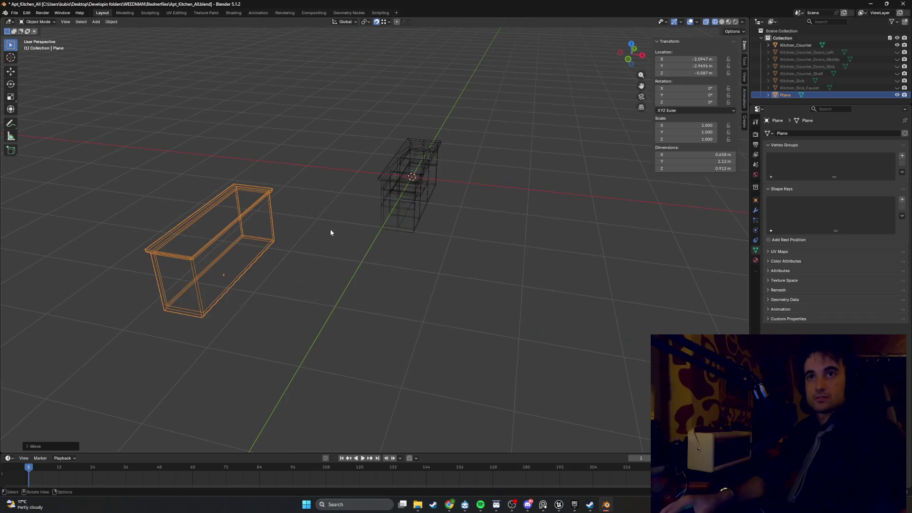
middle_click_drag(332, 230, 214, 224)
key("g")
key("y")
left_click(457, 256)
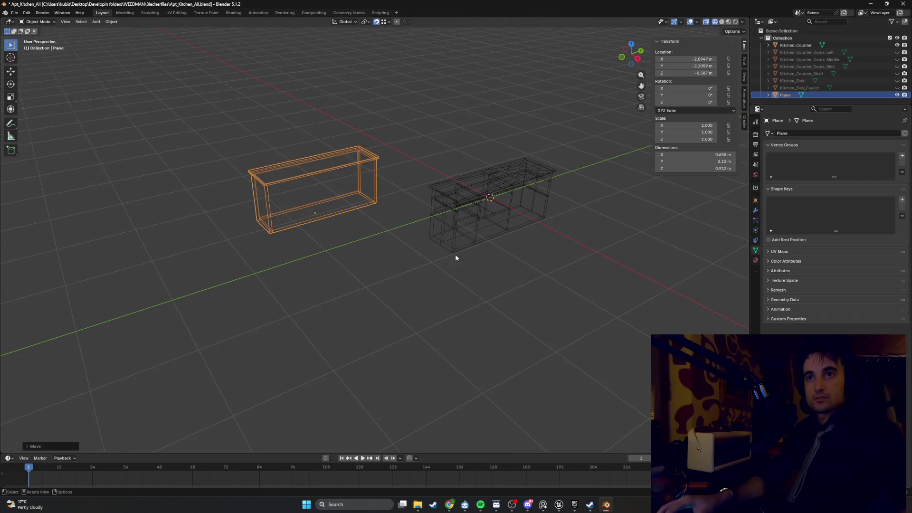
middle_click_drag(457, 259, 409, 246)
key("g")
key("y")
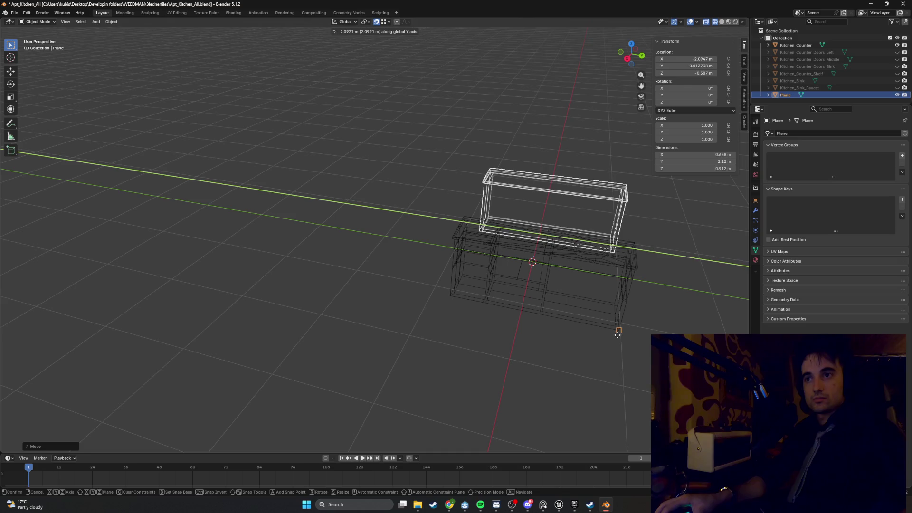
left_click(617, 327)
Check the cabinet from the back and enter Edit Mode on its mesh.
mouse_move(616, 327)
middle_mouse_down("alt")
mouse_move(615, 267)
mouse_move(512, 265)
mouse_move(623, 251)
mouse_move(427, 218)
middle_mouse_up("alt")
scroll(622, 251, "up", 3)
mouse_move(561, 219)
middle_mouse_down()
mouse_move(446, 243)
mouse_move(489, 244)
mouse_move(444, 232)
mouse_move(508, 228)
middle_mouse_up()
key("Tab")
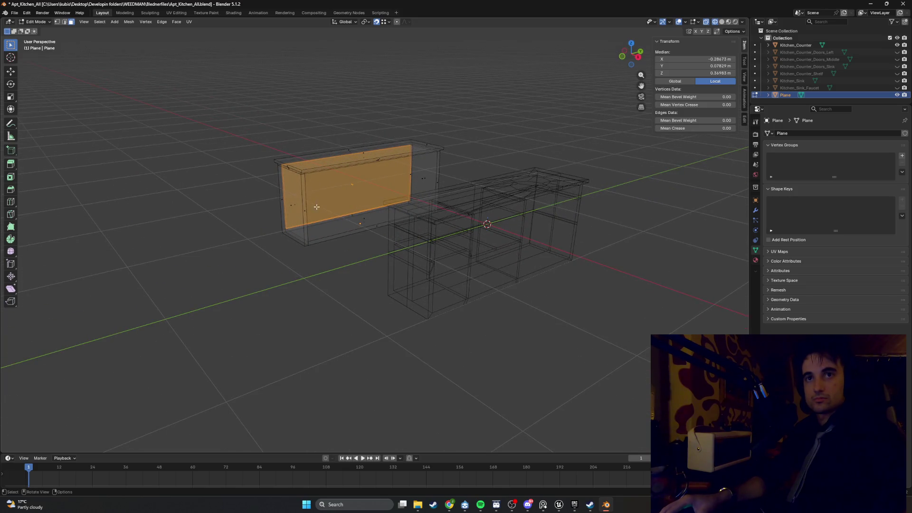
Duplicate the cabinet's left side face and slide the copy along Y into the box.
key("Tab")
scroll(295, 209, "up", 5)
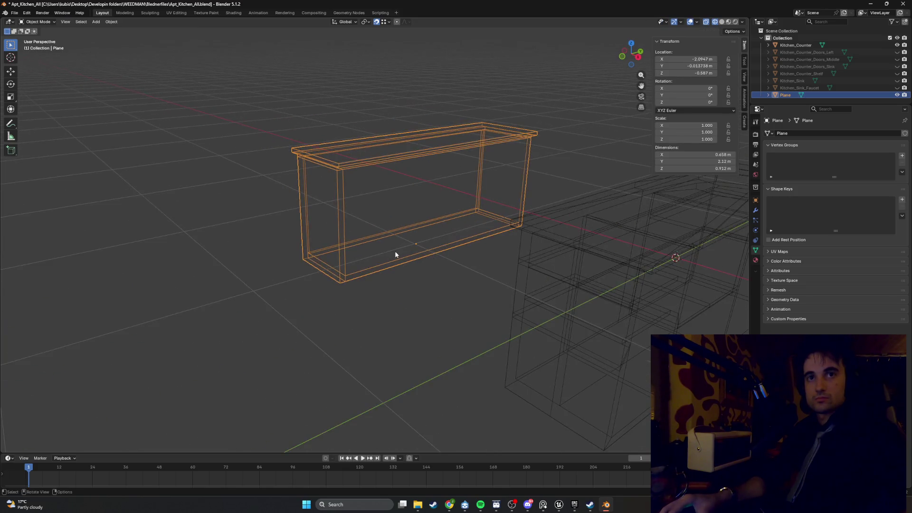
key("Tab")
left_click(321, 231)
key("shift+z")
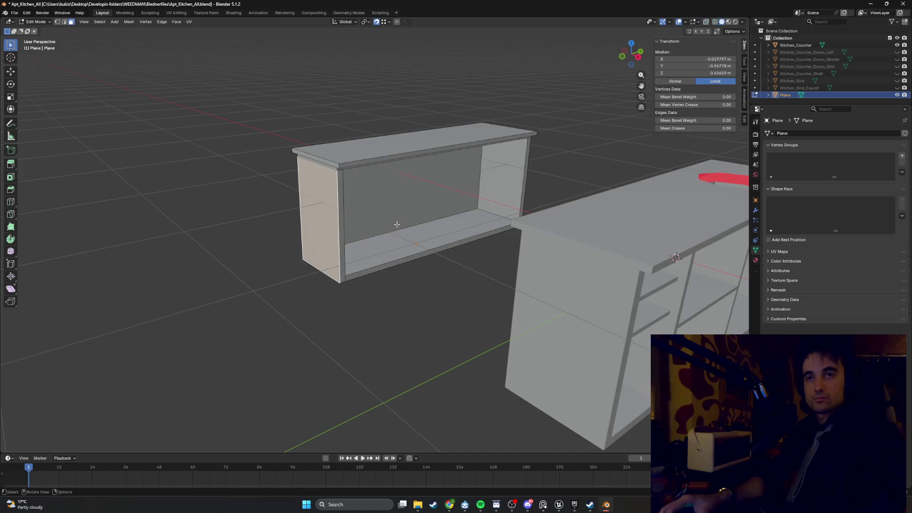
mouse_move(379, 218)
middle_mouse_down()
mouse_move(312, 218)
mouse_move(457, 239)
middle_mouse_up()
scroll(471, 232, "down", 3)
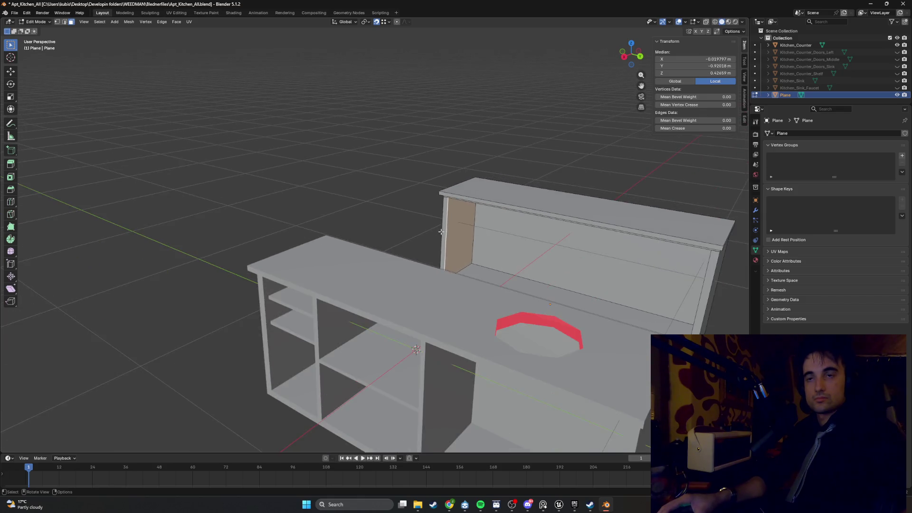
key("g")
key("y")
left_click(497, 249)
Move the new panel's bottom edge along Z.
middle_click_drag(498, 248, 501, 244)
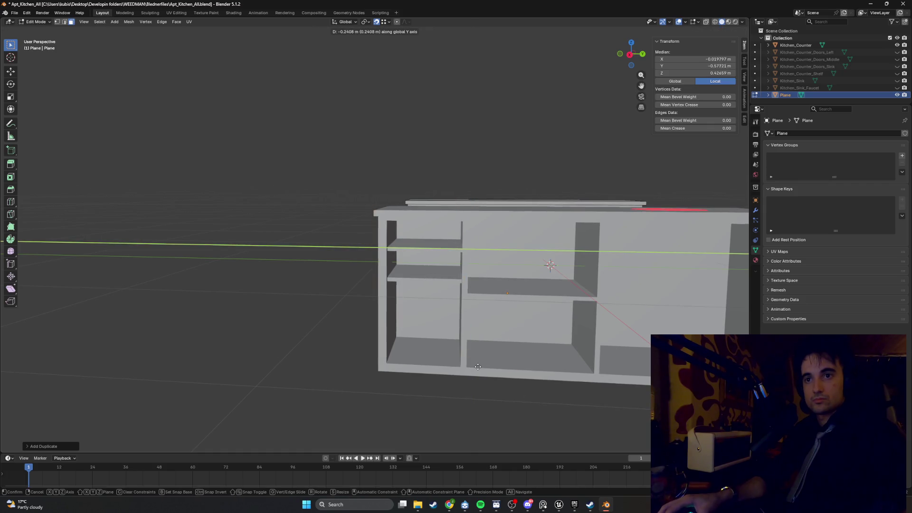
middle_click_drag(471, 364, 467, 285)
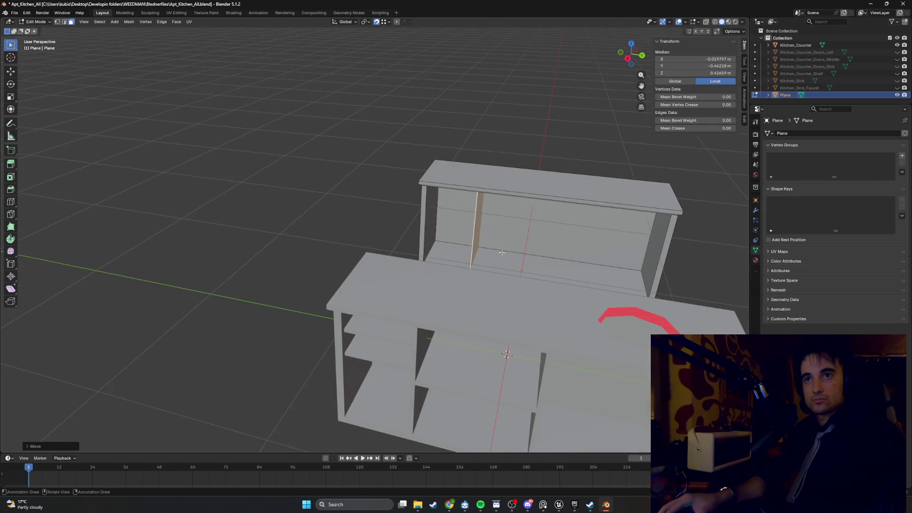
key("shift+z")
middle_click_drag(373, 231, 224, 238, "alt")
scroll(417, 261, "up", 3)
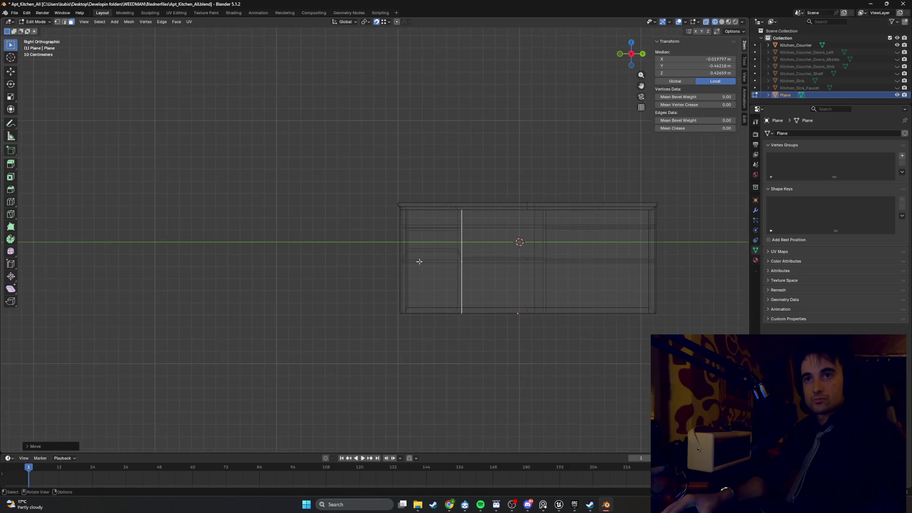
scroll(499, 265, "up", 3)
mouse_move(499, 264)
middle_mouse_down()
mouse_move(495, 281)
mouse_move(535, 291)
mouse_move(564, 391)
middle_mouse_up()
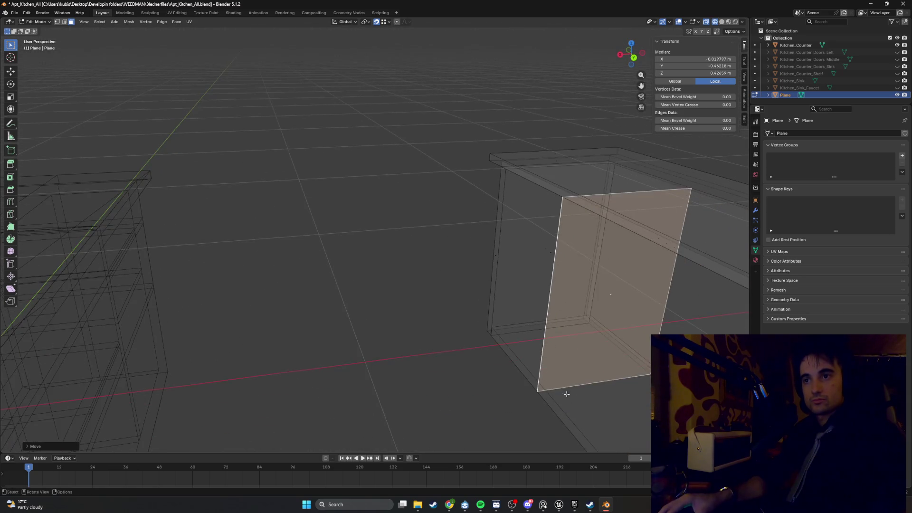
key("2")
left_click(553, 358)
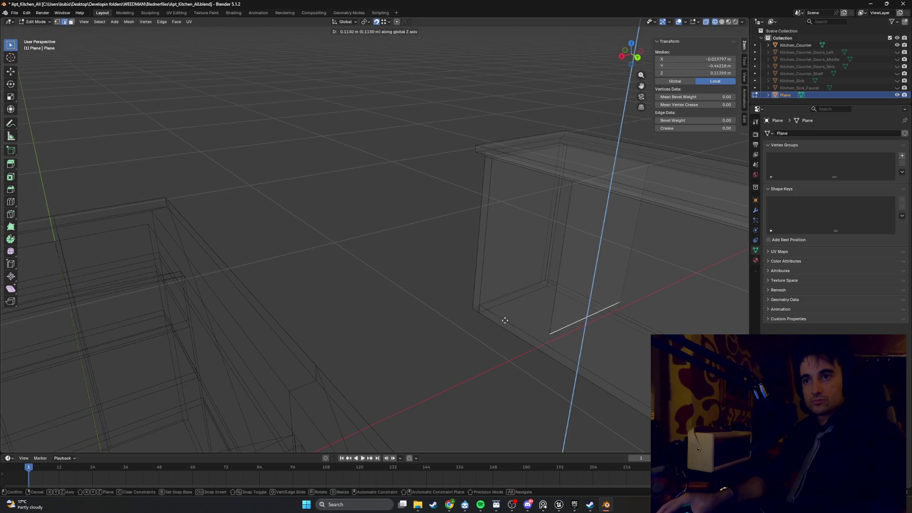
left_click(481, 306)
Select the divider panel face and slide it along Y inside the cabinet.
mouse_move(599, 271)
middle_mouse_down()
mouse_move(603, 203)
mouse_move(637, 179)
mouse_move(665, 199)
mouse_move(591, 198)
middle_mouse_up()
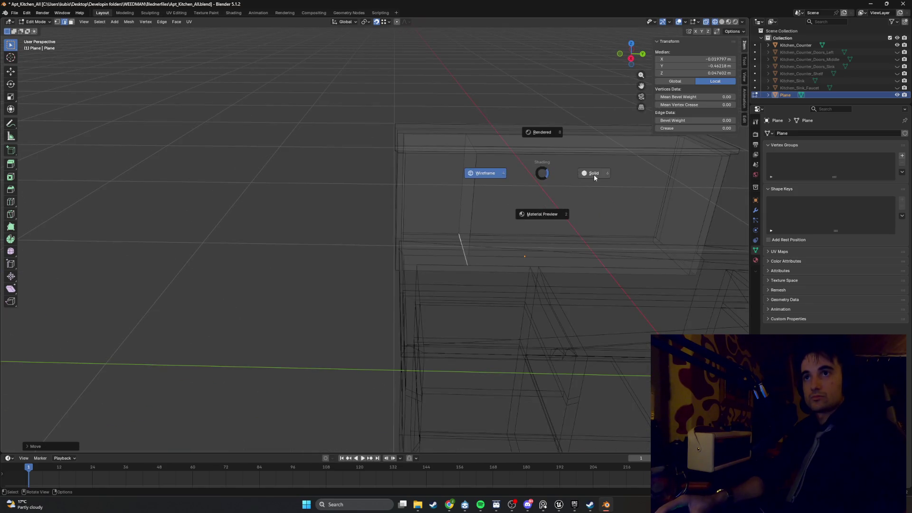
left_click(594, 173)
middle_click_drag(594, 178, 504, 226)
key("3")
left_click(527, 214)
key("g")
key("y")
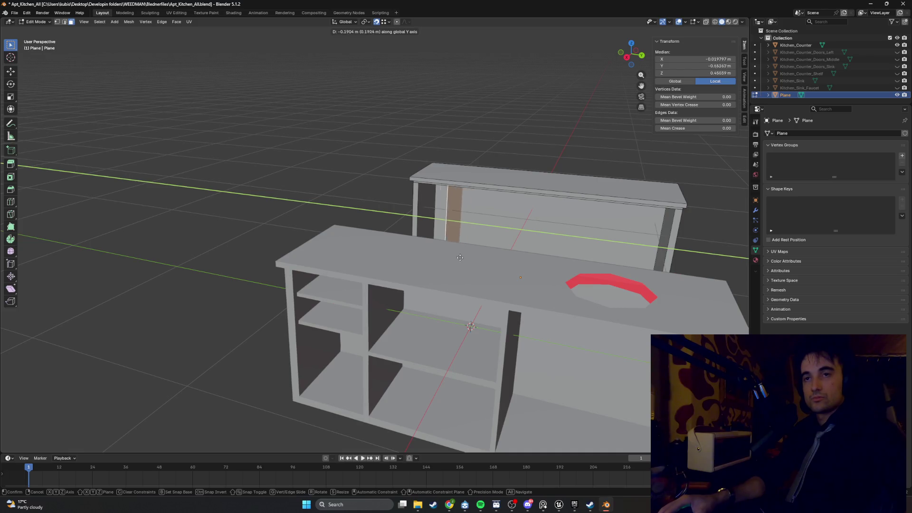
left_click(366, 413)
Extrude the divider along Y for thickness and position it at Y −0.4761 m.
mouse_move(366, 412)
middle_mouse_down()
mouse_move(476, 257)
mouse_move(489, 268)
middle_mouse_up()
left_click(402, 271)
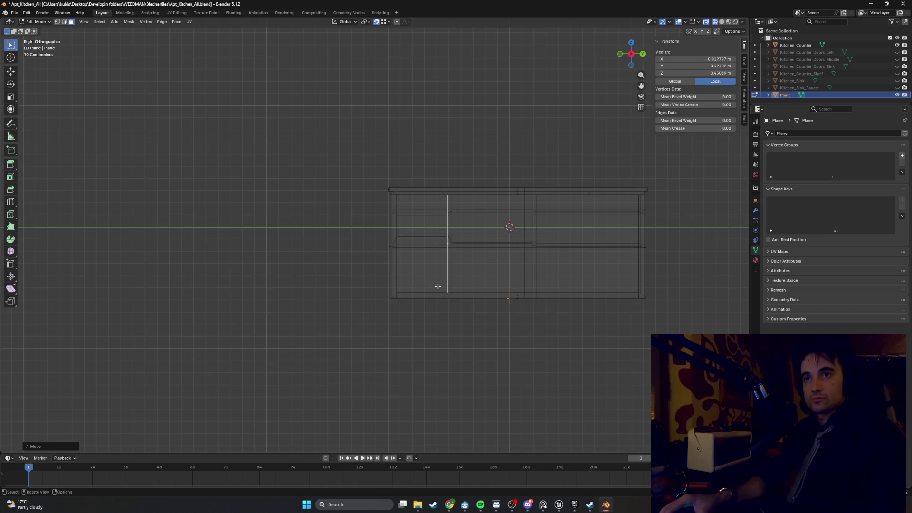
middle_click_drag(437, 285, 523, 267)
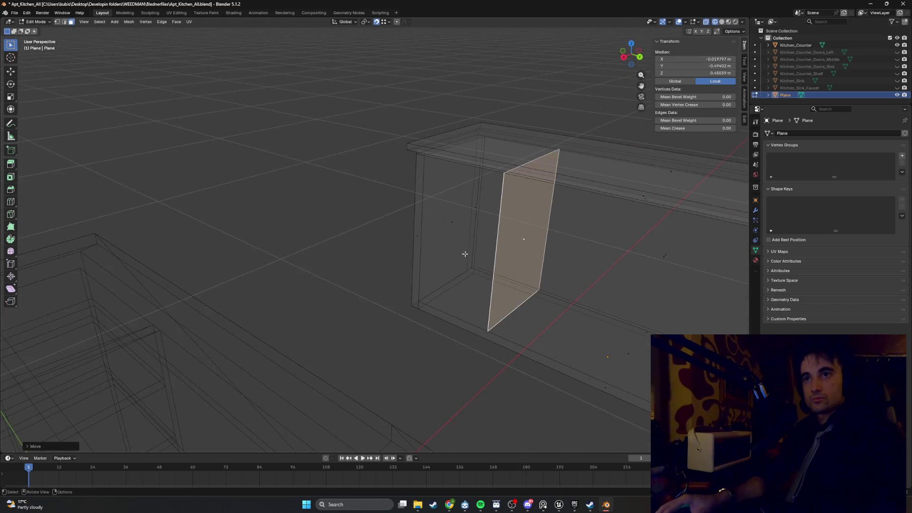
key("e")
key("y")
left_click(387, 331)
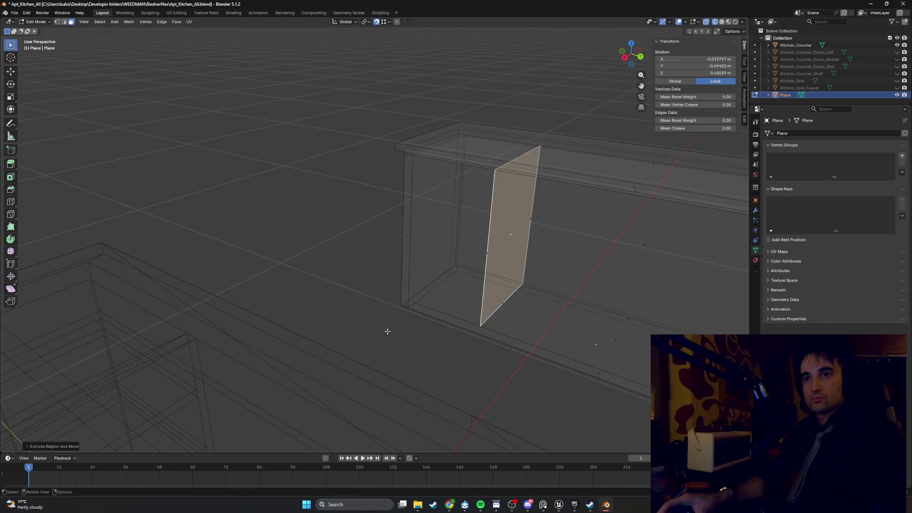
scroll(387, 331, "down", 5)
key("g")
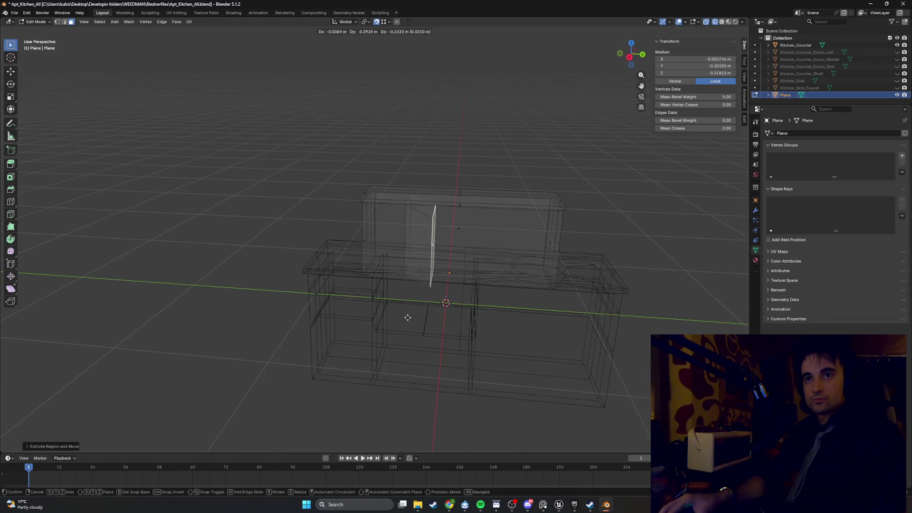
key("y")
left_click(380, 376)
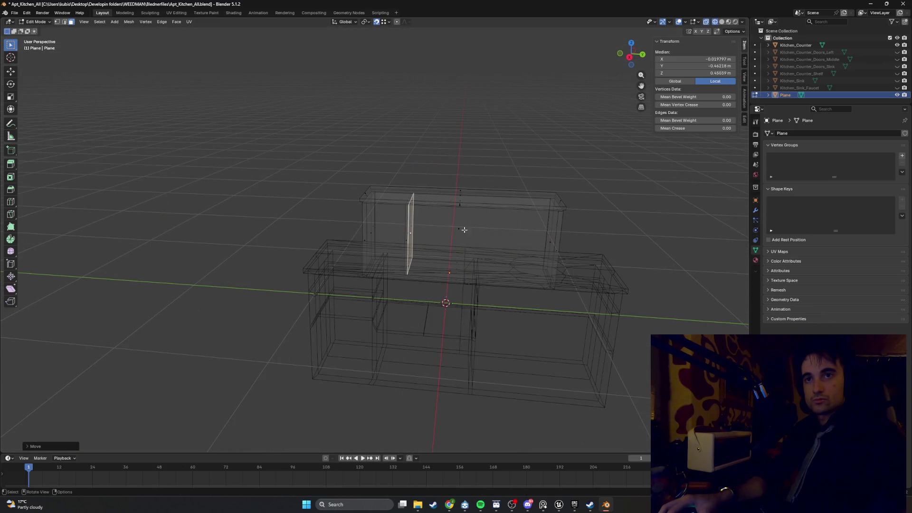
Delete the three unneeded faces left around the divider panel.
mouse_move(464, 230)
middle_mouse_down()
mouse_move(430, 241)
mouse_move(470, 233)
mouse_move(450, 245)
mouse_move(366, 218)
middle_mouse_up()
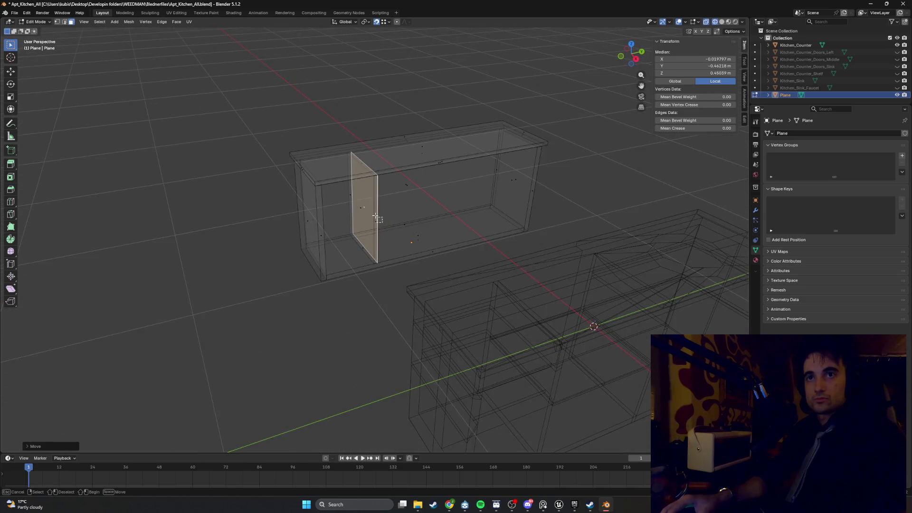
left_click_drag(349, 196, 357, 200)
mouse_move(375, 197)
middle_mouse_down()
mouse_move(342, 200)
mouse_move(384, 214)
mouse_move(407, 194)
middle_mouse_up()
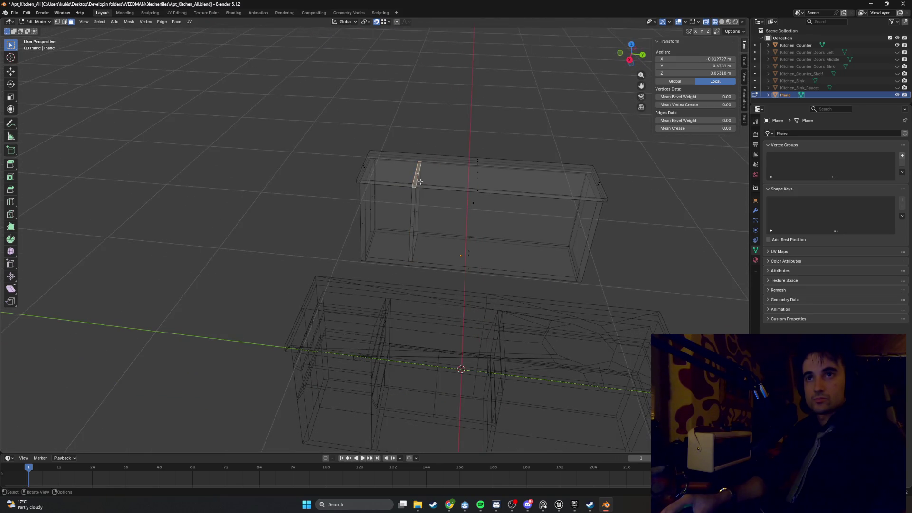
key("x")
left_click(413, 214)
mouse_move(413, 214)
middle_mouse_down()
mouse_move(446, 139)
mouse_move(376, 311)
middle_mouse_up()
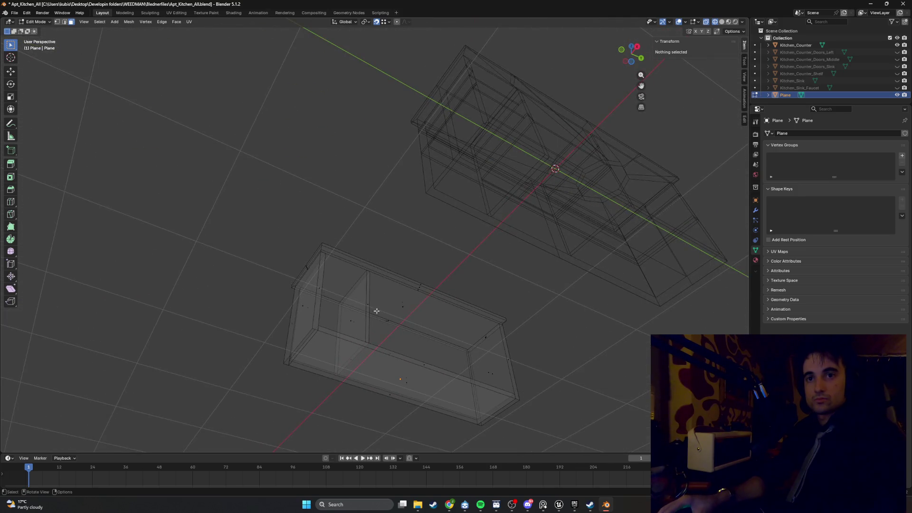
left_click(349, 358)
key("x")
left_click(349, 358)
mouse_move(397, 280)
middle_mouse_down()
mouse_move(396, 309)
mouse_move(350, 287)
mouse_move(360, 318)
mouse_move(373, 252)
middle_mouse_up()
left_click(349, 287)
key("x")
left_click(349, 287)
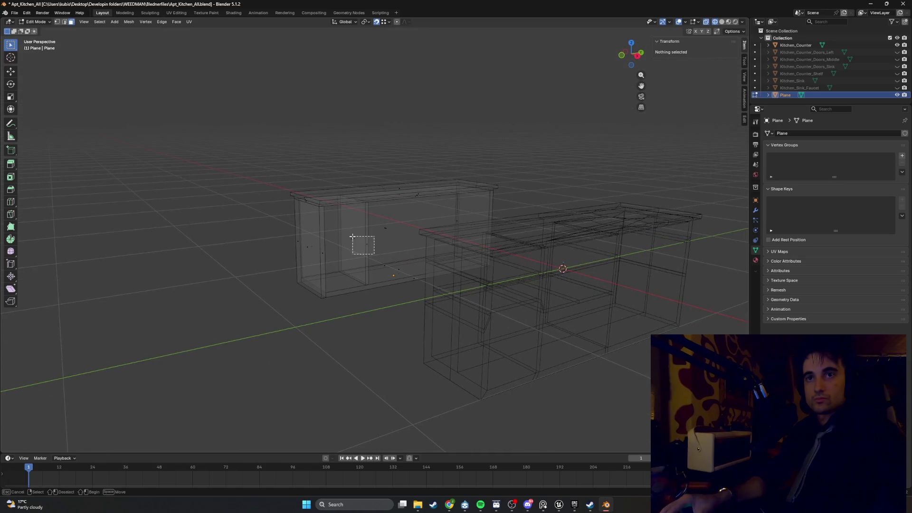
Select the duplicated face inside the cabinet and move it along Y into place.
left_click_drag(352, 237, 352, 236)
middle_click_drag(352, 236, 357, 241)
key("g")
key("y")
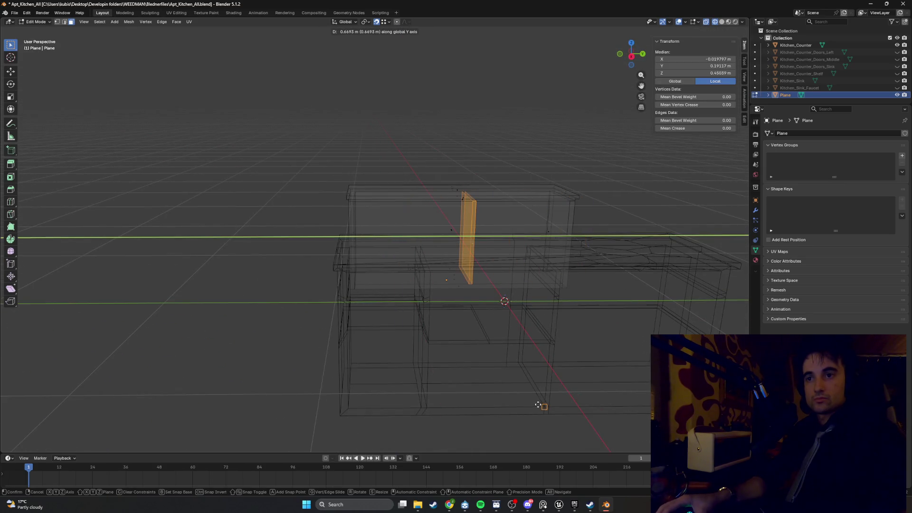
left_click(548, 406)
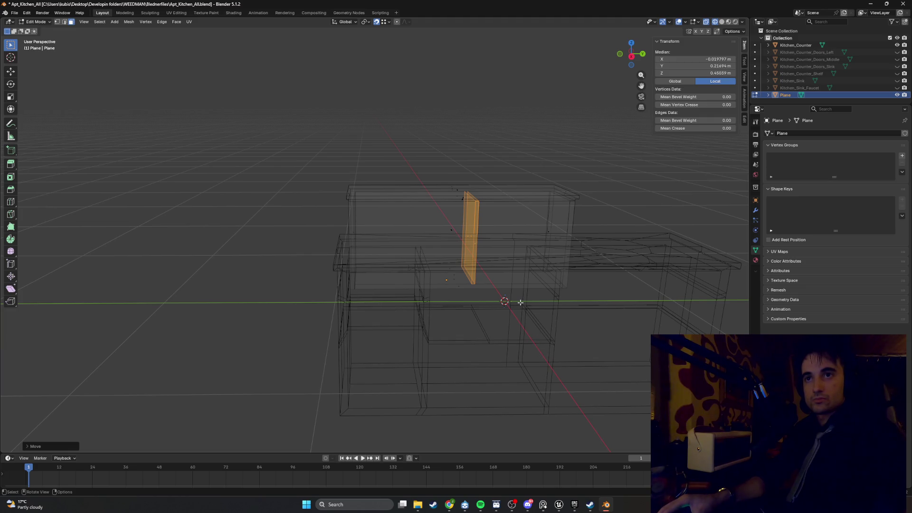
key("g")
key("y")
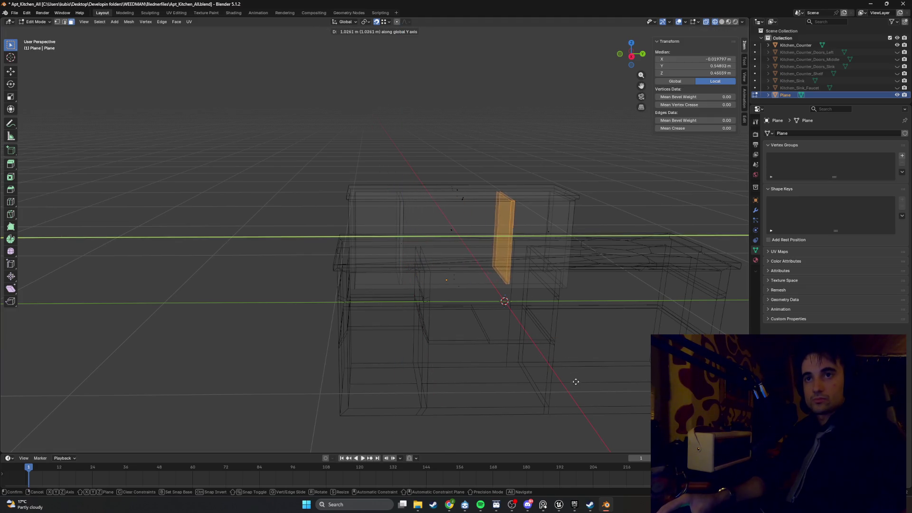
left_click(550, 409)
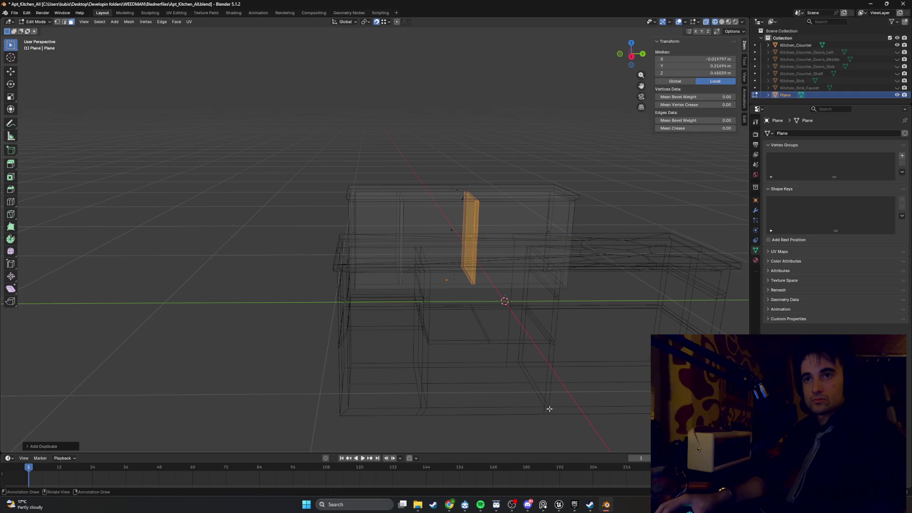
Fine-tune the upright panel's Y position to −0.10496 m with two more Y moves.
mouse_move(500, 257)
middle_mouse_down()
mouse_move(507, 261)
mouse_move(481, 257)
mouse_move(480, 246)
mouse_move(467, 251)
mouse_move(496, 246)
mouse_move(484, 247)
middle_mouse_up()
key("g")
key("y")
left_click(492, 254)
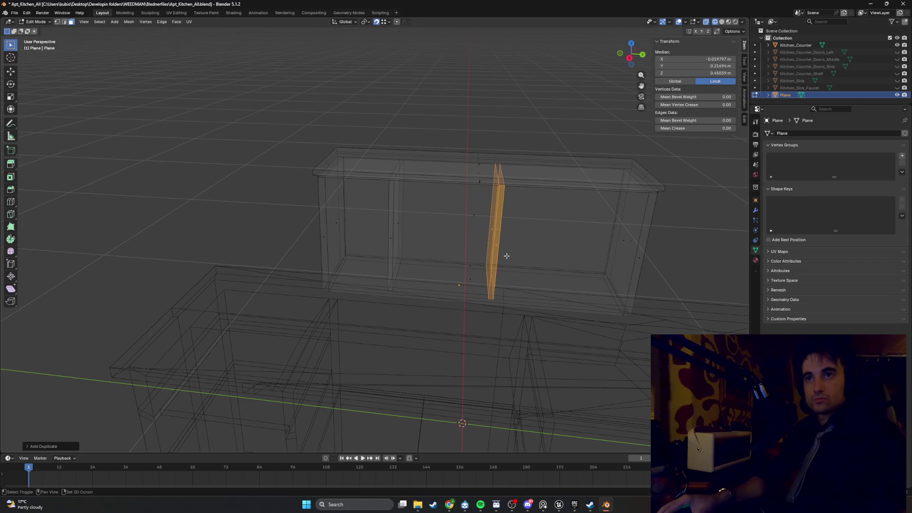
key("g")
key("y")
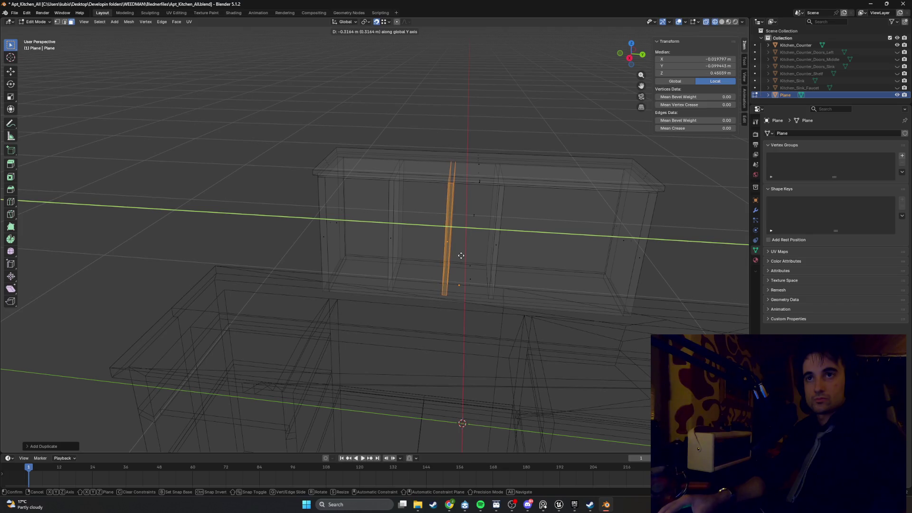
left_click(460, 256)
mouse_move(456, 238)
middle_mouse_down()
mouse_move(457, 247)
mouse_move(461, 226)
mouse_move(471, 227)
mouse_move(473, 241)
middle_mouse_up()
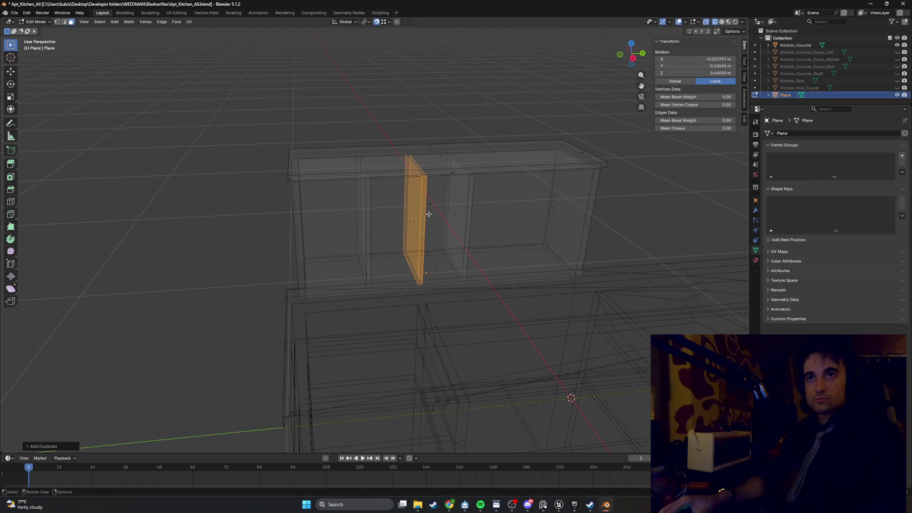
Rotate the panel 90° around X so it lies flat as a shelf.
key("r")
type("x")
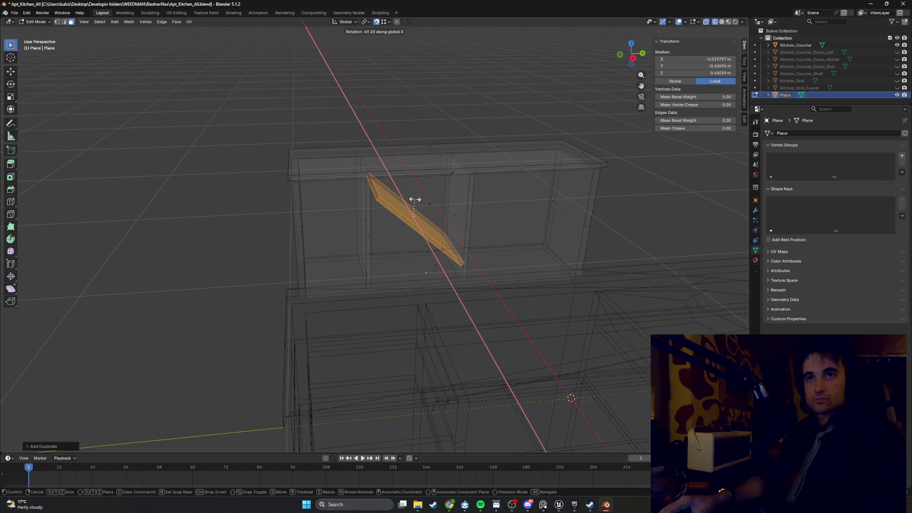
type("90")
key("Return")
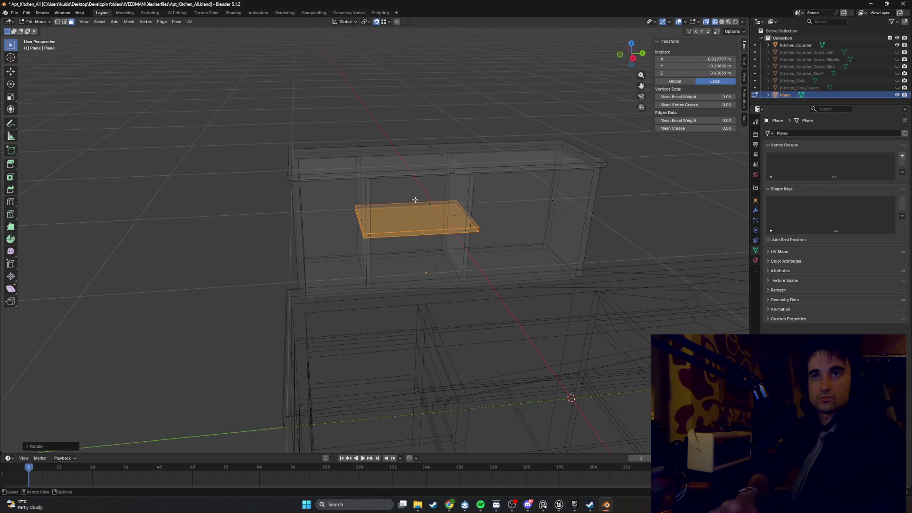
middle_click_drag(353, 224, 363, 216)
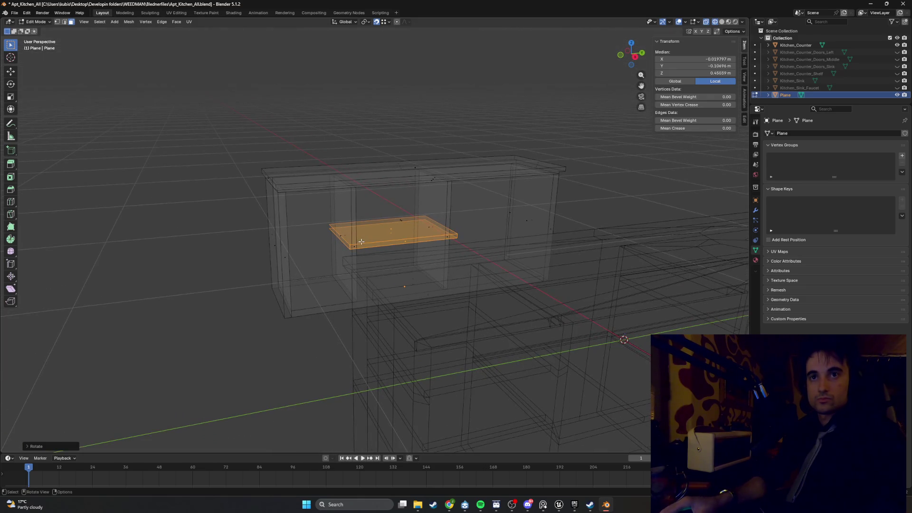
scroll(361, 242, "down", 2)
key("g")
key("y")
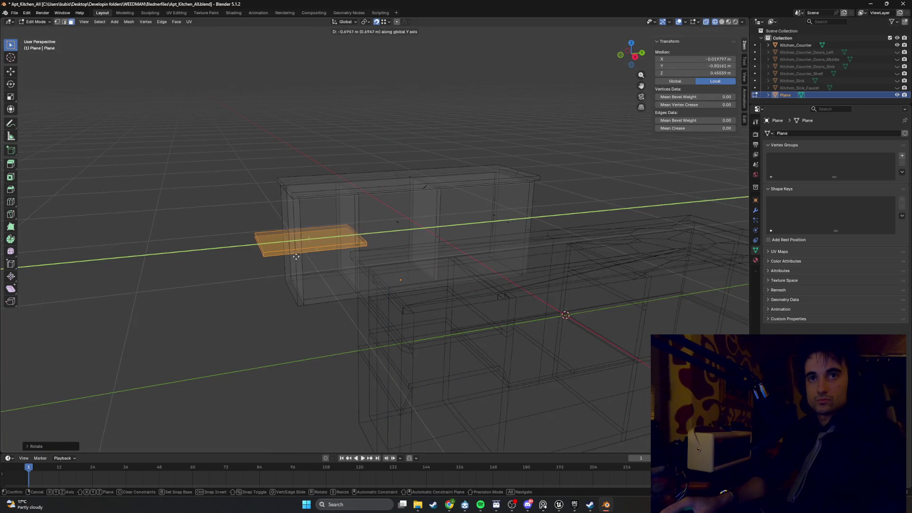
right_click(309, 298)
Narrow the shelf by sliding its right edge along Y to fit the left compartment.
middle_click_drag(309, 298, 392, 238)
left_click(420, 231)
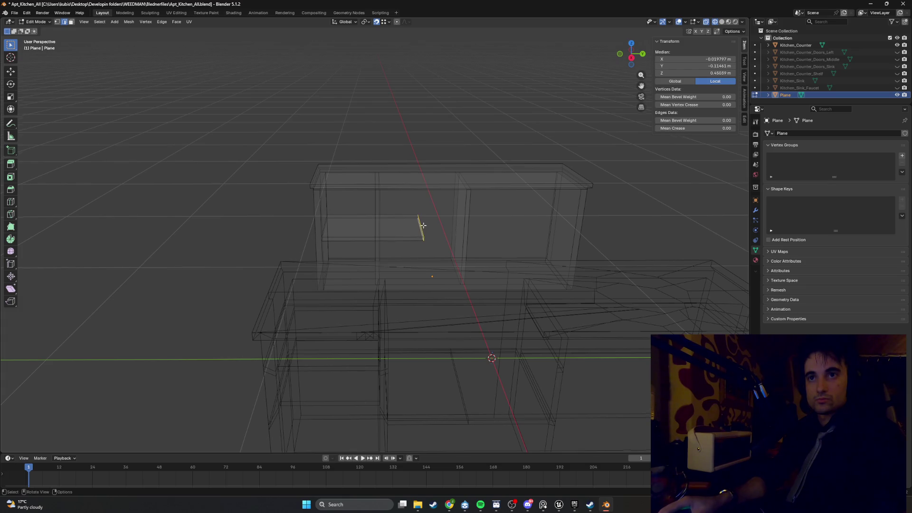
key("g")
key("y")
left_click(371, 196)
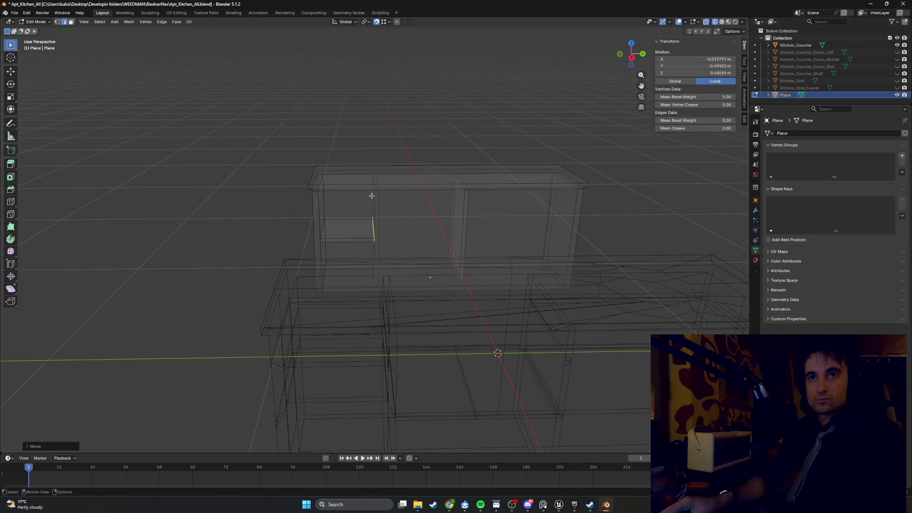
Move the whole shelf face along Z so its median sits at 0.45039 m.
key("3")
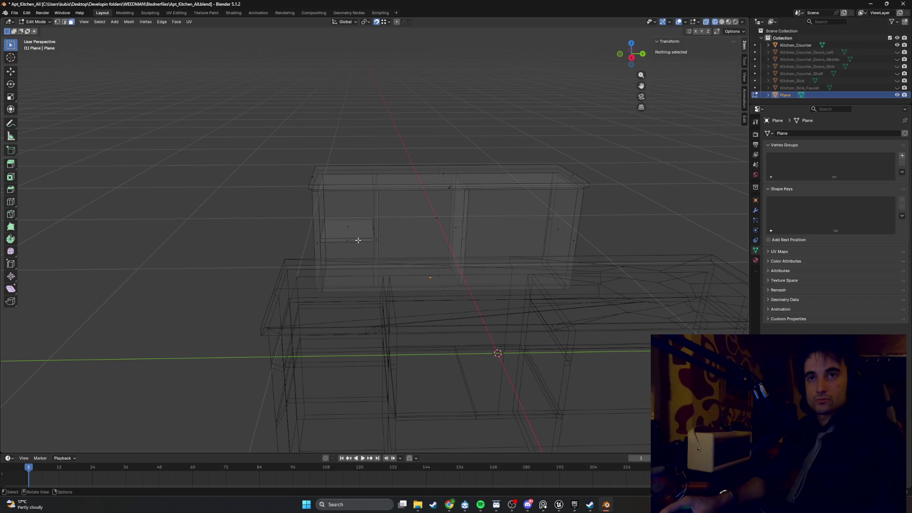
left_click_drag(342, 220, 342, 220)
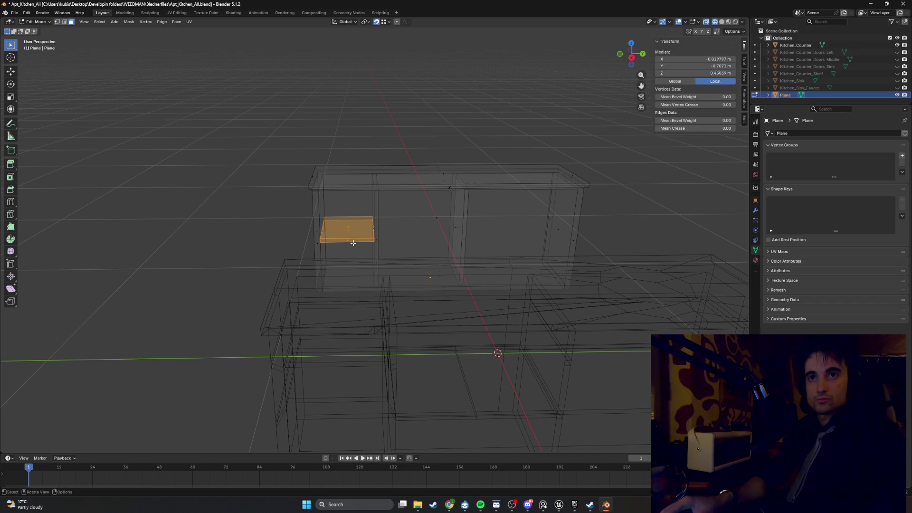
key("KP_3")
scroll(345, 278, "up", 4)
scroll(345, 278, "up", 2)
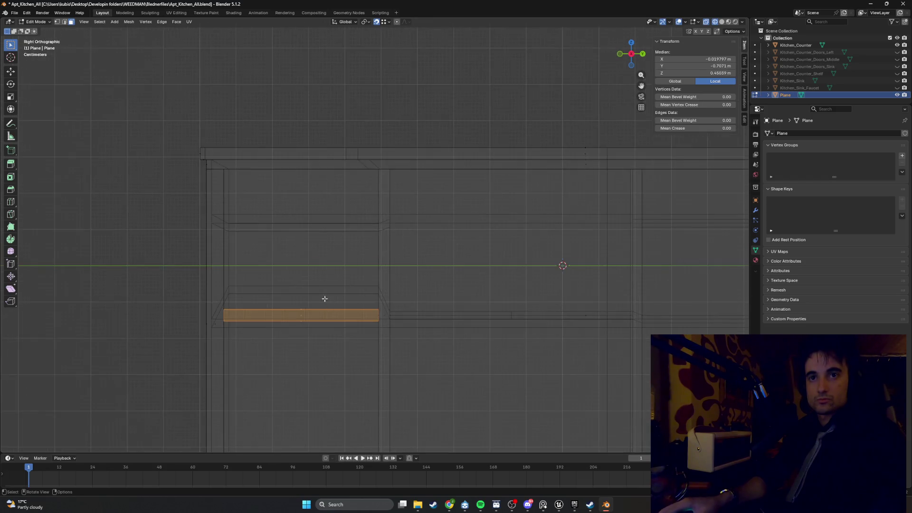
key("g")
key("z")
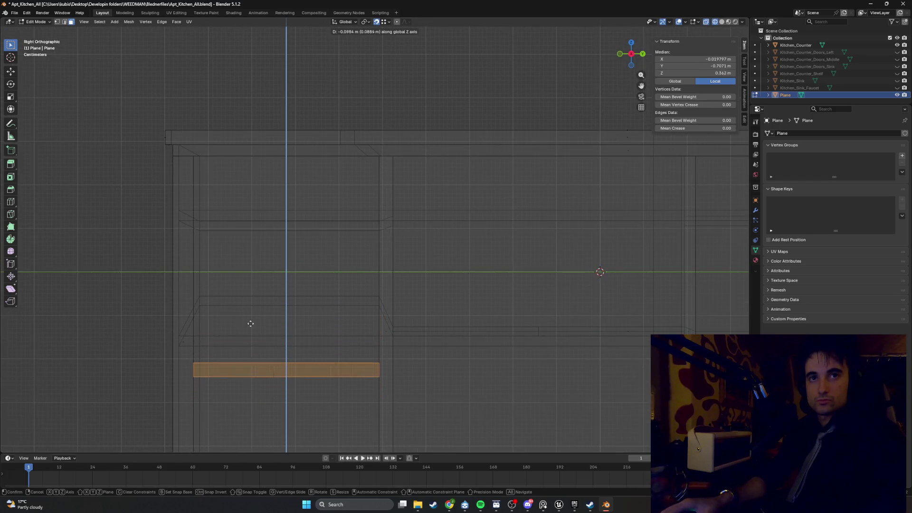
left_click(397, 343)
mouse_move(397, 343)
middle_mouse_down()
mouse_move(417, 321)
mouse_move(378, 331)
middle_mouse_up()
scroll(378, 331, "up", 3)
scroll(599, 271, "down", 3)
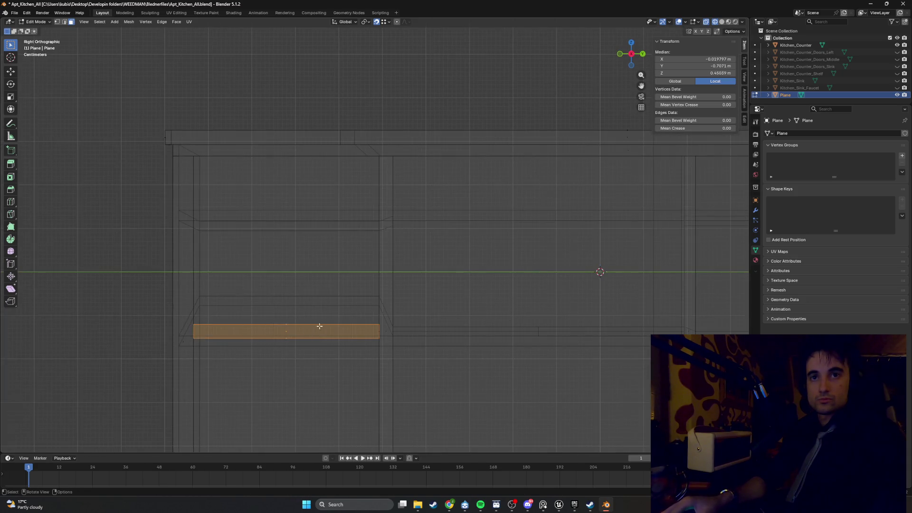
scroll(596, 267, "up", 4)
Switch to wireframe shading and inspect the shelf from a perspective view.
mouse_move(596, 267)
middle_mouse_down()
mouse_move(358, 332)
mouse_move(383, 308)
mouse_move(360, 315)
mouse_move(423, 316)
middle_mouse_up()
key("z")
left_click(326, 312)
scroll(391, 290, "up", 1)
scroll(317, 320, "up", 3)
mouse_move(317, 321)
middle_mouse_down()
mouse_move(417, 326)
mouse_move(334, 319)
mouse_move(369, 291)
middle_mouse_up()
scroll(293, 309, "up", 6)
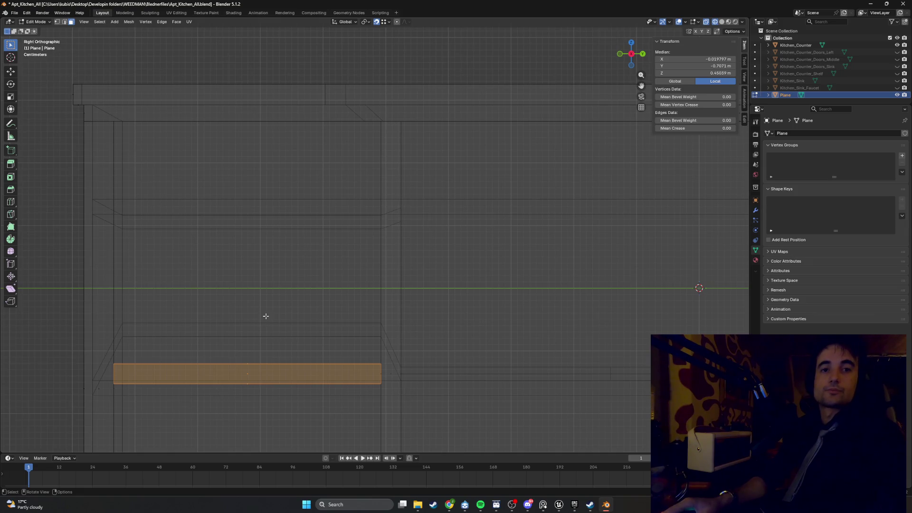
scroll(283, 307, "up", 2)
scroll(278, 305, "up", 2)
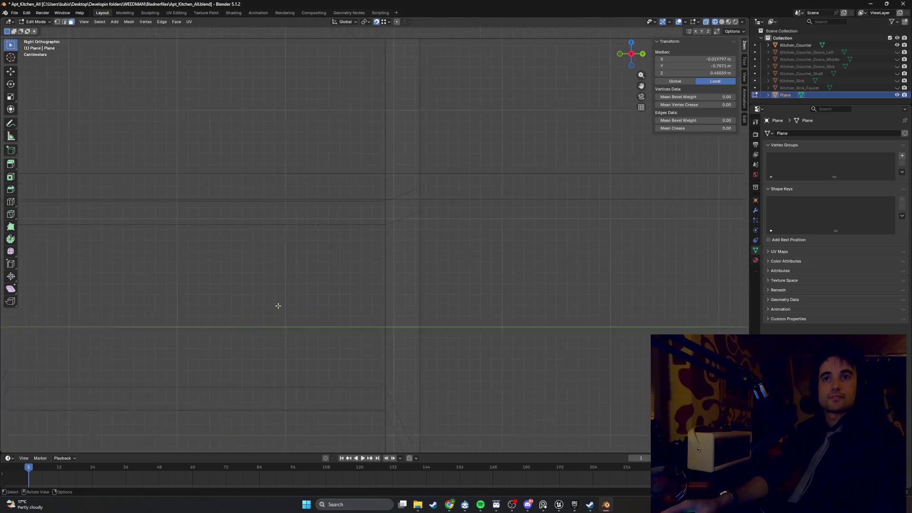
scroll(277, 309, "down", 8)
mouse_move(282, 341)
middle_mouse_down("shift")
mouse_move(334, 318)
mouse_move(297, 332)
mouse_move(429, 312)
mouse_move(486, 287)
mouse_move(331, 292)
mouse_move(399, 287)
mouse_move(301, 283)
middle_mouse_up("shift")
scroll(317, 330, "up", 2)
scroll(338, 327, "down", 5)
scroll(331, 292, "up", 5)
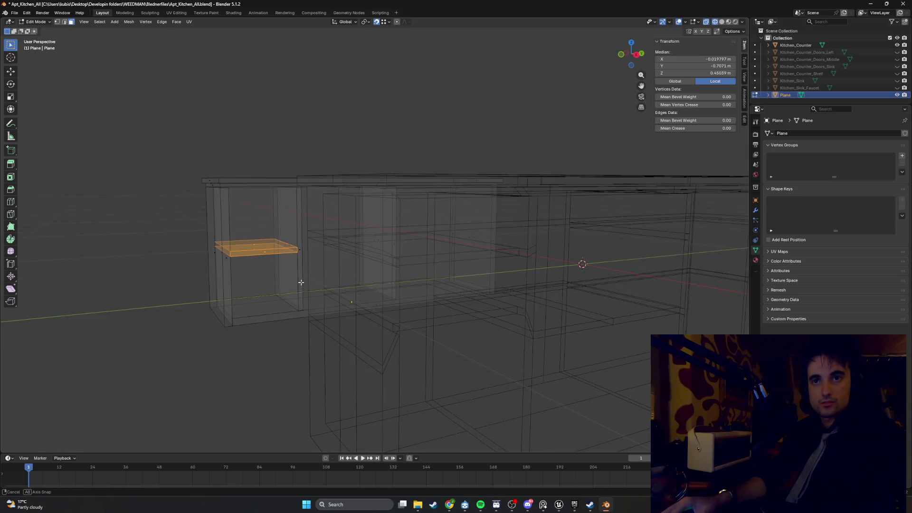
Move the shelf face along Z in the narrow compartment and fine-tune its height.
key("g")
key("z")
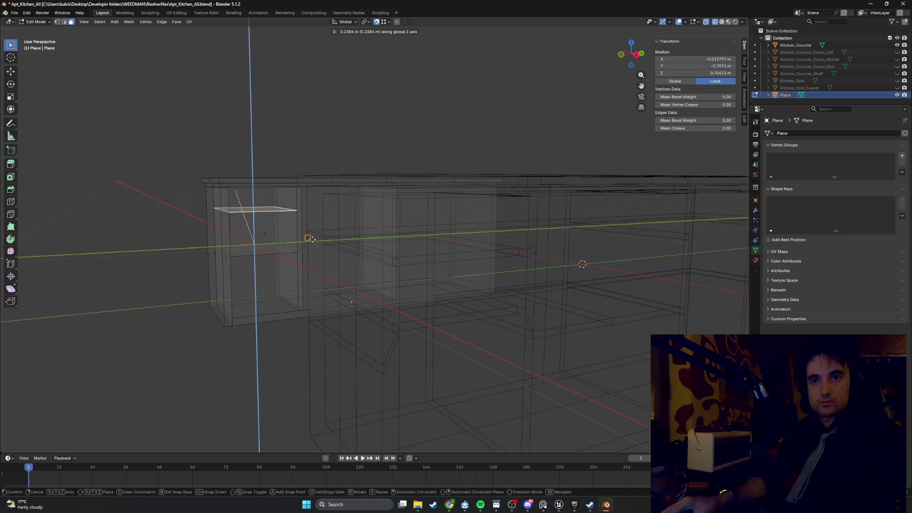
left_click(395, 318)
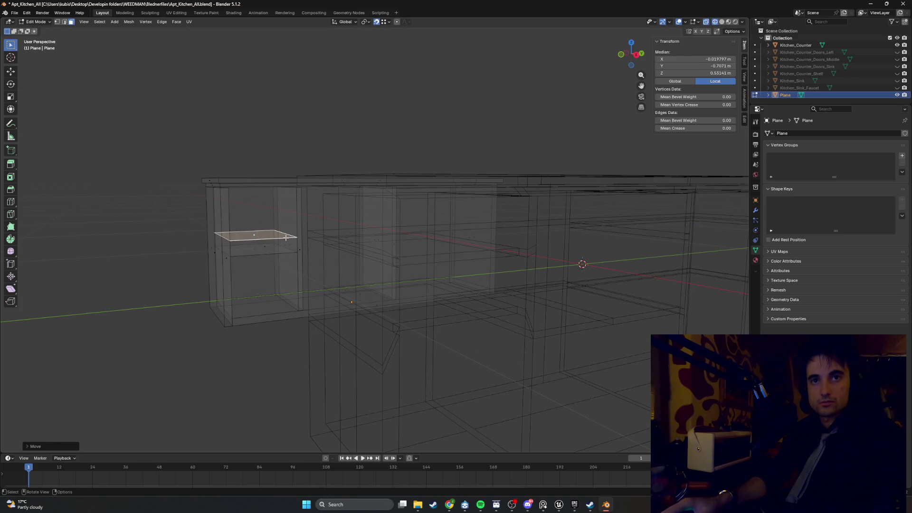
middle_click_drag(286, 238, 246, 339)
mouse_move(210, 403)
middle_mouse_down()
mouse_move(299, 271)
mouse_move(285, 326)
mouse_move(283, 295)
middle_mouse_up()
key("g")
key("z")
left_click(407, 316)
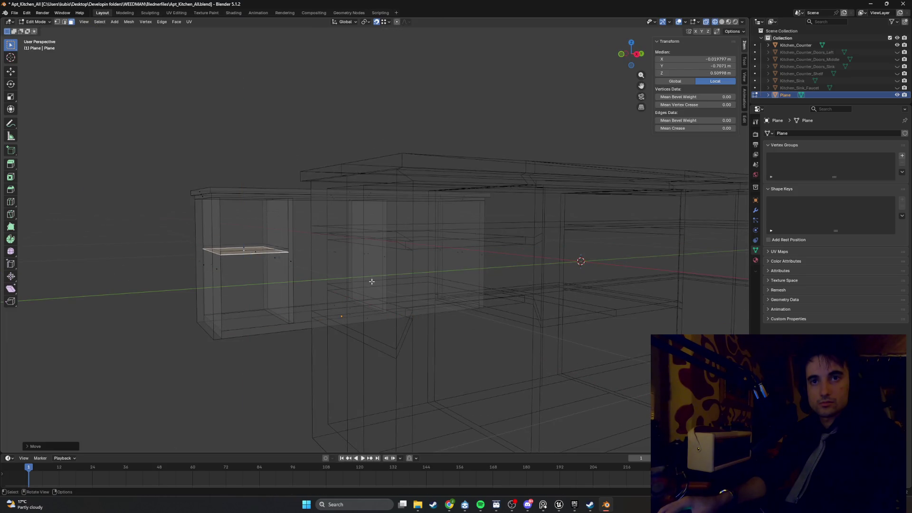
middle_click_drag(371, 281, 323, 271)
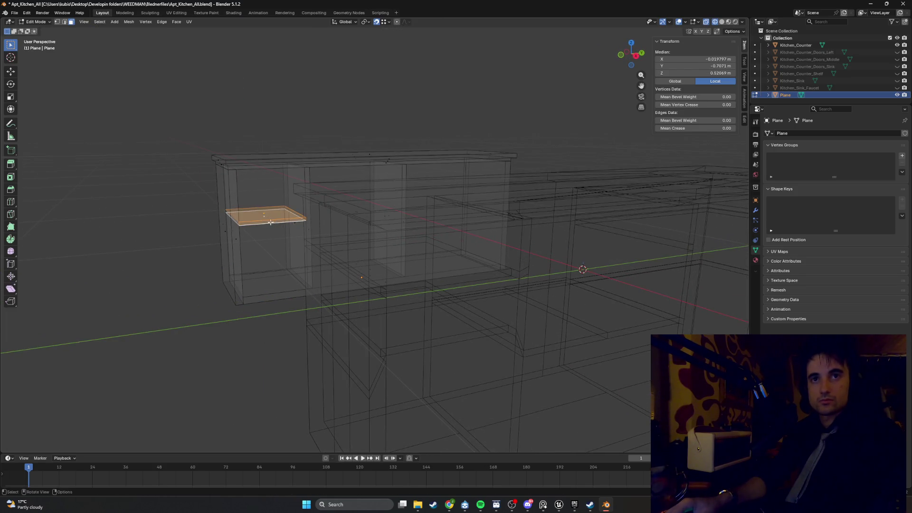
Duplicate the shelf face and place the copy higher as a second shelf.
key("g")
key("shift+z")
key("z")
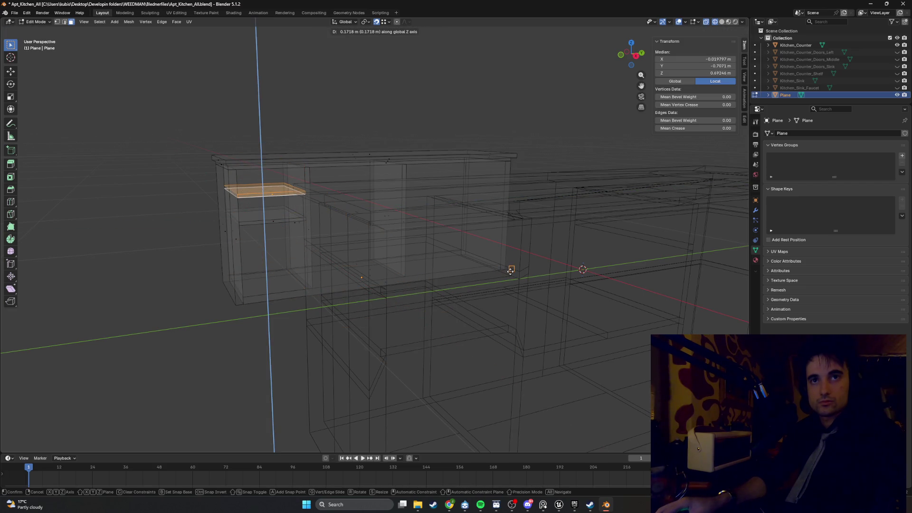
left_click(510, 269)
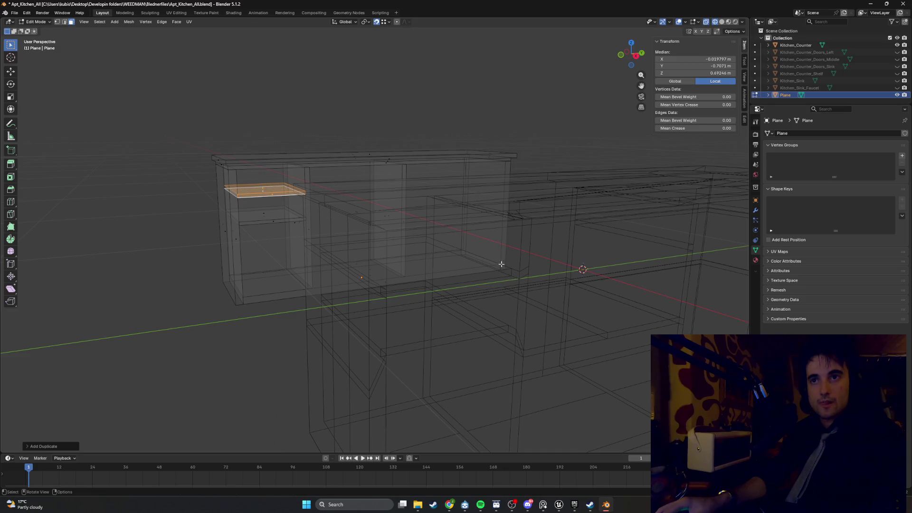
left_click(115, 243)
key("KP_3")
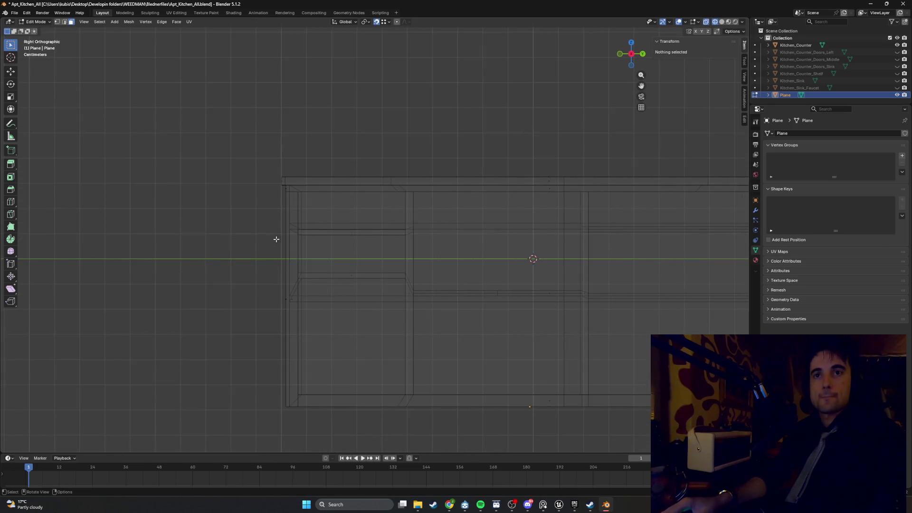
scroll(276, 239, "up", 8)
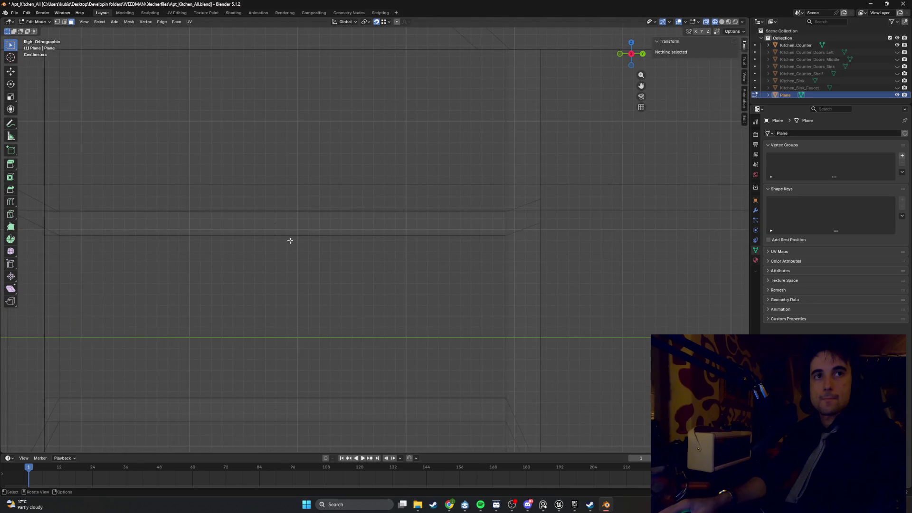
scroll(290, 241, "down", 5)
mouse_move(288, 240)
middle_mouse_down()
mouse_move(299, 246)
mouse_move(301, 237)
mouse_move(253, 240)
middle_mouse_up()
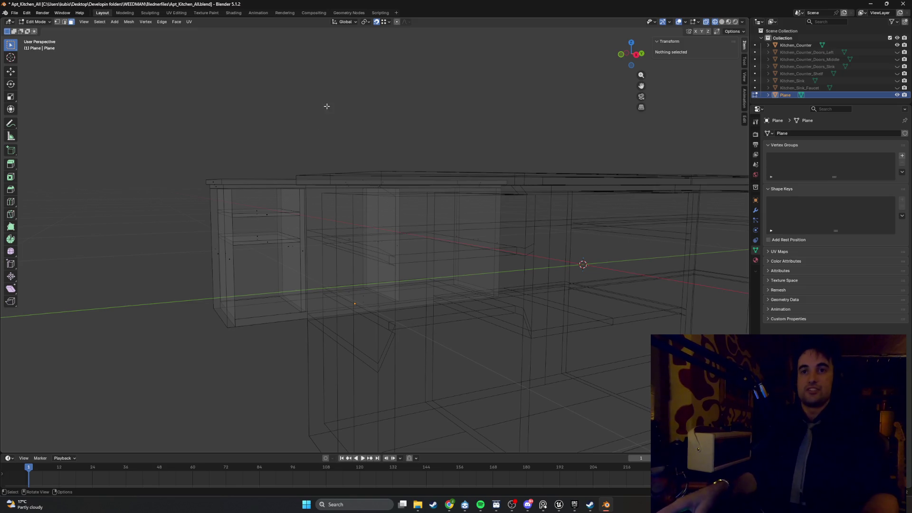
mouse_move(294, 169)
middle_mouse_down()
mouse_move(314, 185)
mouse_move(203, 171)
mouse_move(342, 207)
middle_mouse_up()
Select the top shelf face in solid shading and lower it along Z.
left_click(200, 173)
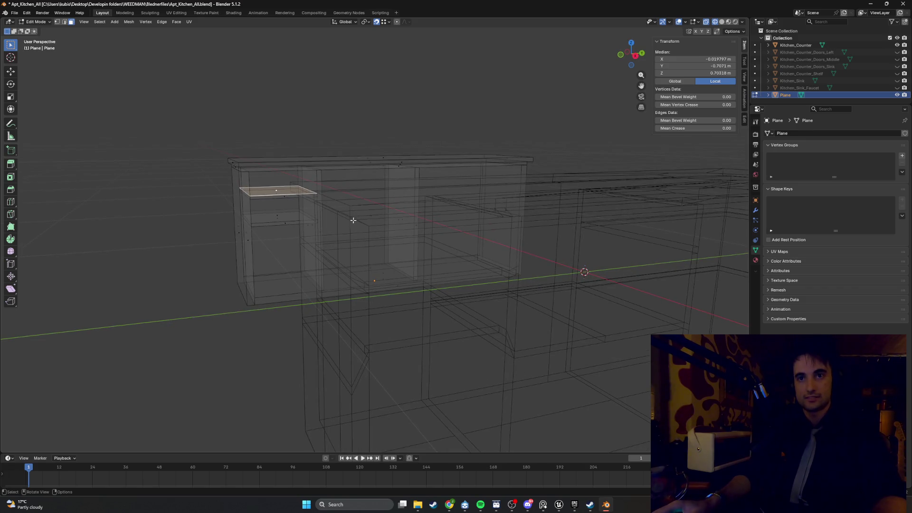
key("shift+z")
key("g")
key("z")
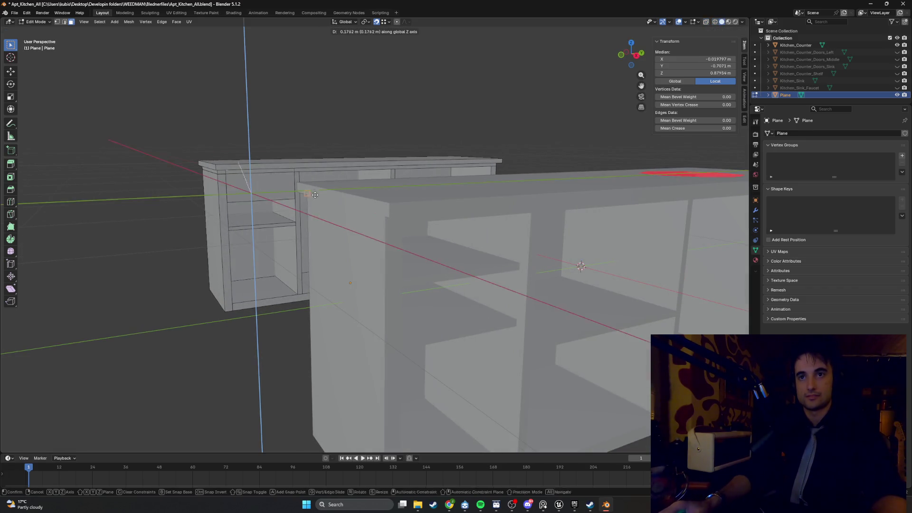
right_click(478, 260)
mouse_move(513, 263)
middle_mouse_down()
mouse_move(265, 197)
mouse_move(248, 238)
middle_mouse_up()
middle_click_drag(318, 246, 532, 266)
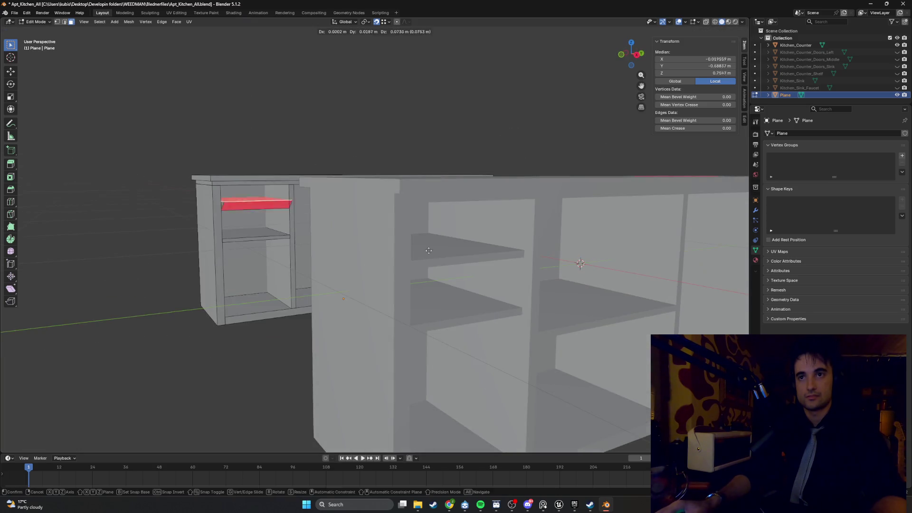
key("g")
key("z")
left_click(524, 262)
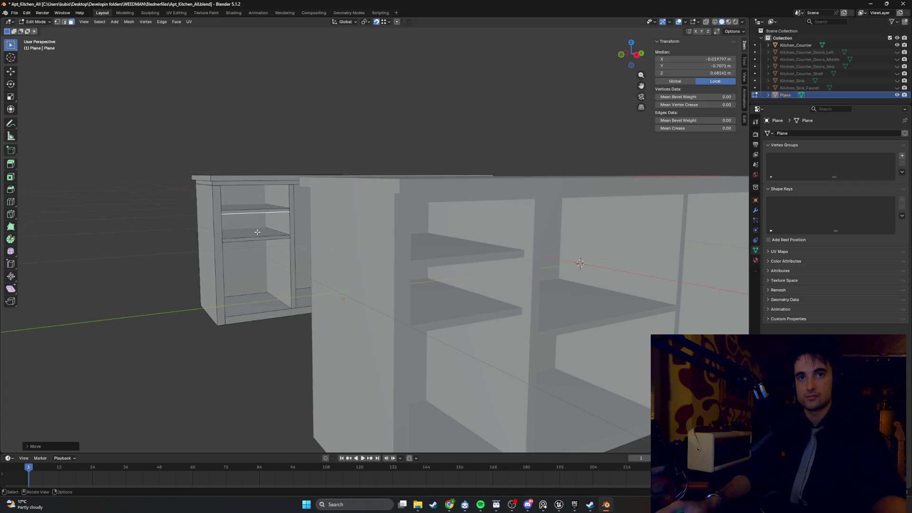
Readjust the shelf's vertical position along Z and clear the selection.
key("g")
key("z")
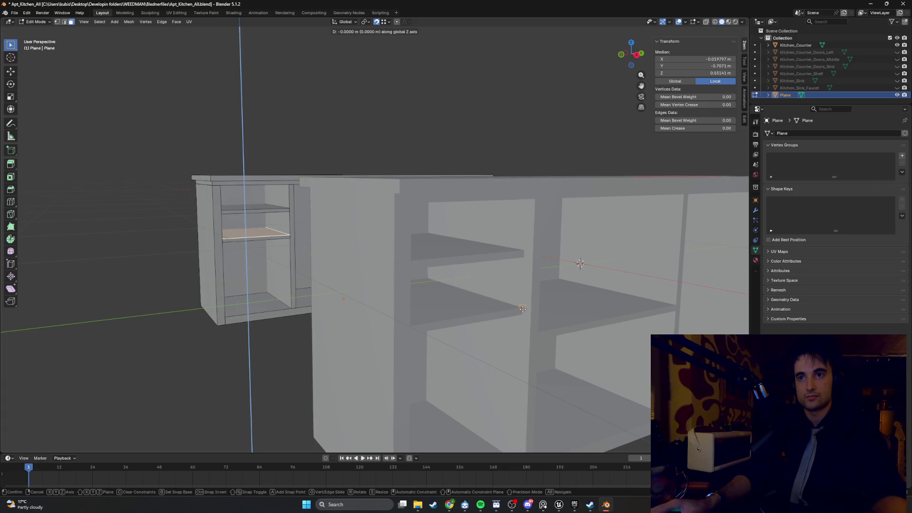
left_click(389, 280)
middle_click_drag(388, 279, 266, 288)
middle_click_drag(252, 344, 519, 309)
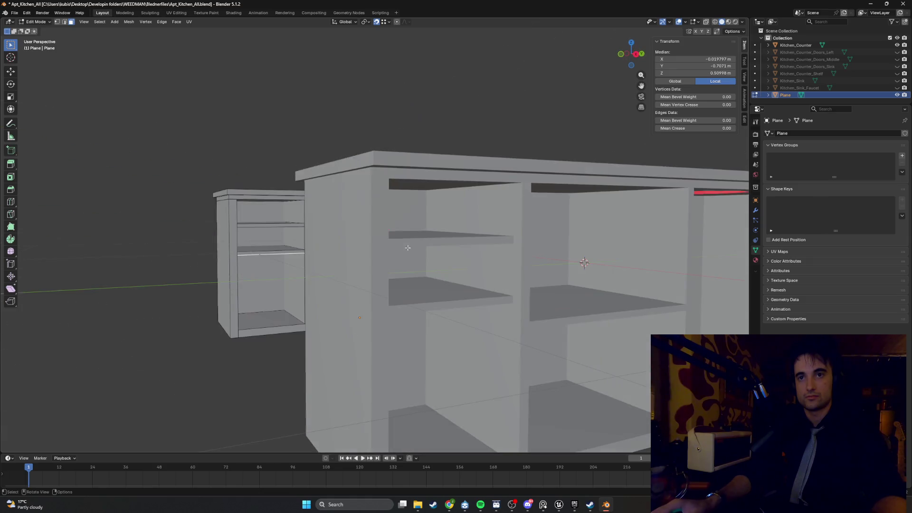
key("g")
key("z")
left_click(510, 306)
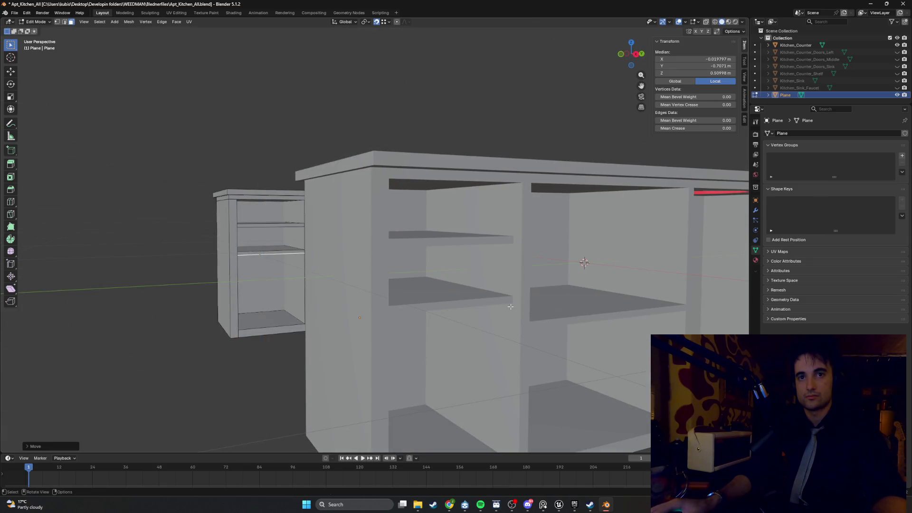
left_click(243, 218)
mouse_move(243, 218)
middle_mouse_down()
mouse_move(369, 190)
mouse_move(305, 179)
mouse_move(317, 173)
mouse_move(408, 176)
middle_mouse_up()
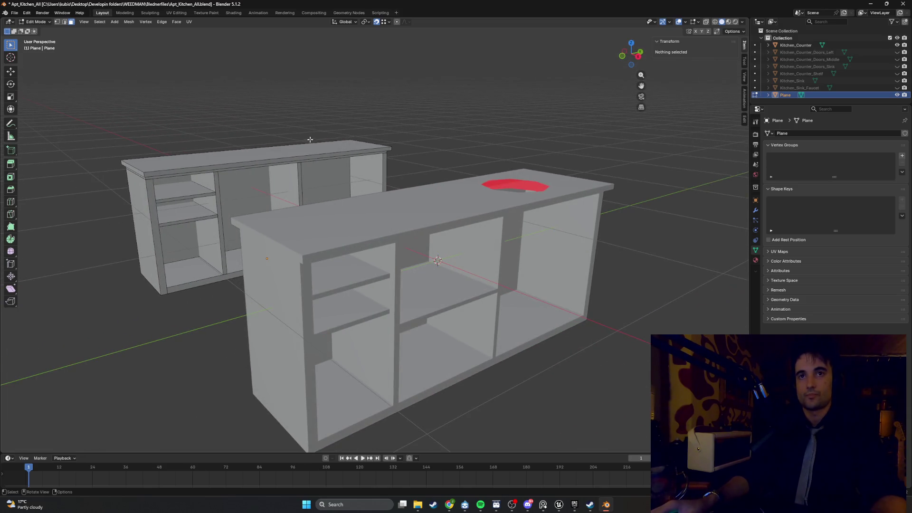
Hide the shelving counter's top, reveal it again, and save Apt_Kitchen_All.blend.
middle_click_drag(310, 140, 328, 169)
left_click(199, 160)
mouse_move(199, 160)
middle_mouse_down()
mouse_move(244, 159)
mouse_move(270, 192)
mouse_move(291, 252)
mouse_move(324, 219)
mouse_move(333, 159)
mouse_move(326, 225)
middle_mouse_up()
key("h")
key("alt+h")
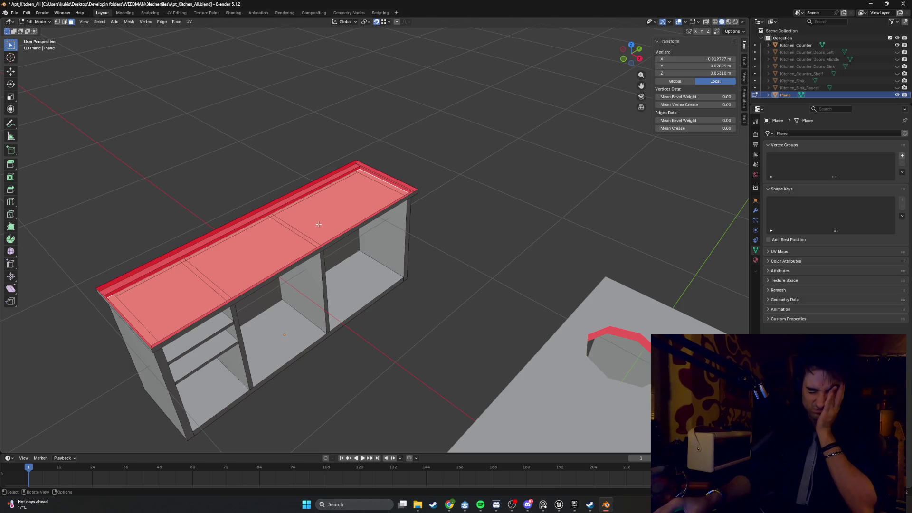
mouse_move(322, 234)
middle_mouse_down()
mouse_move(312, 207)
mouse_move(324, 236)
mouse_move(340, 228)
mouse_move(367, 240)
mouse_move(412, 208)
mouse_move(446, 222)
mouse_move(430, 251)
middle_mouse_up()
key("alt+h")
key("ctrl+s")
scroll(395, 287, "up", 5)
Temporarily hide the counter's front door faces to view the interior, then restore them.
mouse_move(395, 287)
middle_mouse_down()
mouse_move(380, 304)
mouse_move(382, 270)
mouse_move(367, 293)
middle_mouse_up()
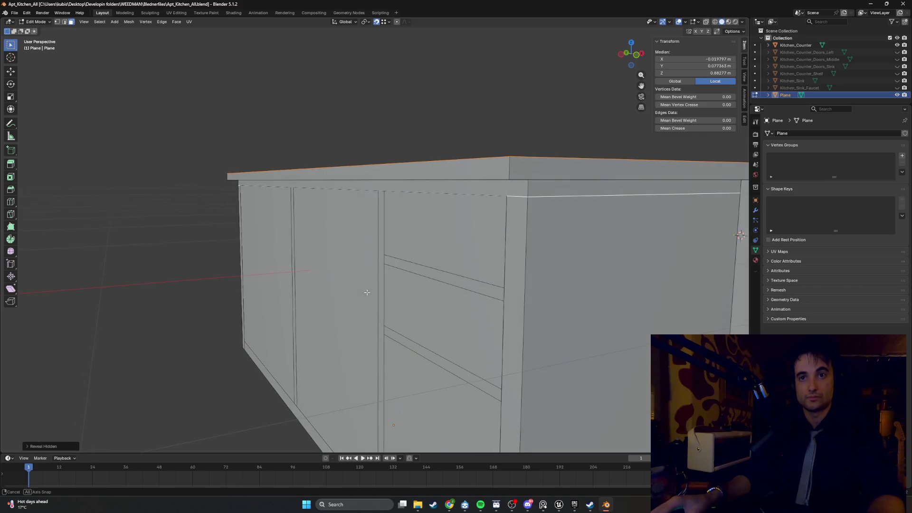
left_click(380, 289)
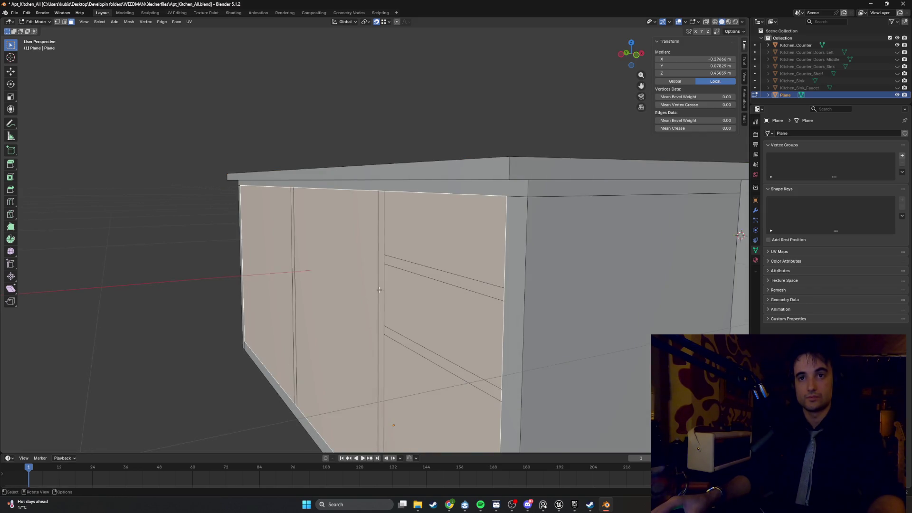
key("alt+a")
key("l")
key("h")
mouse_move(368, 295)
middle_mouse_down()
mouse_move(398, 320)
mouse_move(401, 266)
middle_mouse_up()
key("ctrl+z")
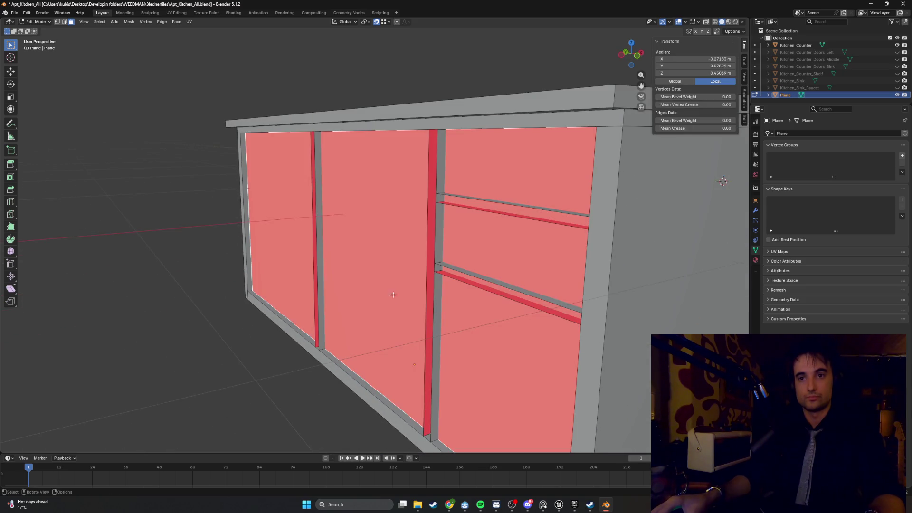
key("alt+a")
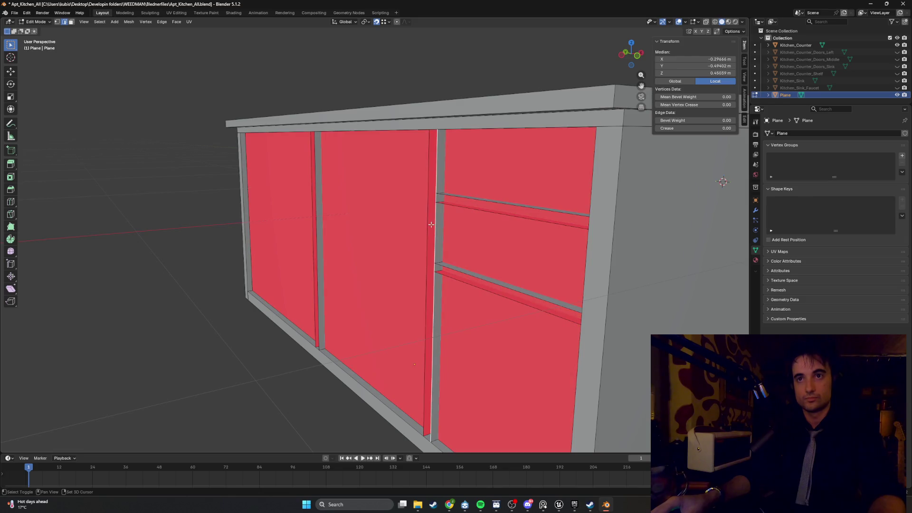
Select the vertical divider and shelf edges and slide them sideways along X.
left_click(426, 225, "shift")
left_click(462, 198, "shift")
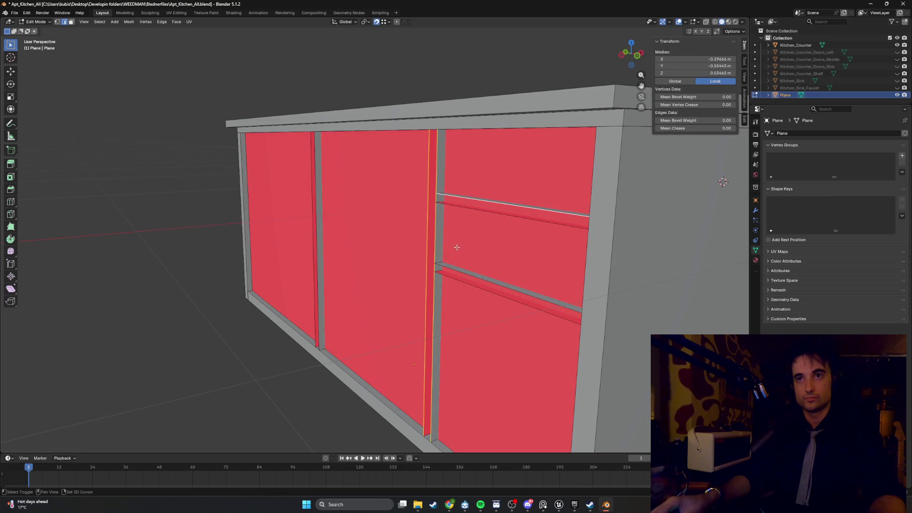
left_click(448, 280, "shift")
left_click(446, 209, "shift")
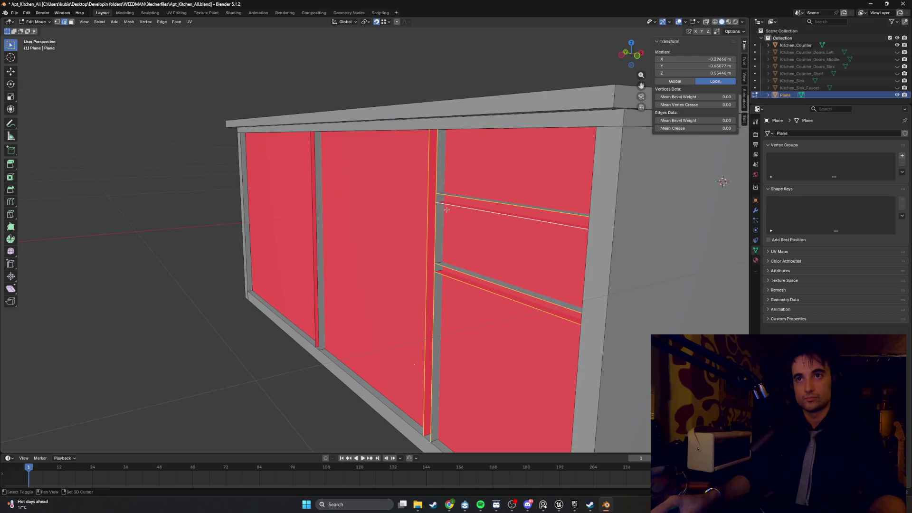
left_click(314, 228, "shift")
middle_click_drag(313, 228, 309, 270)
key("g")
key("x")
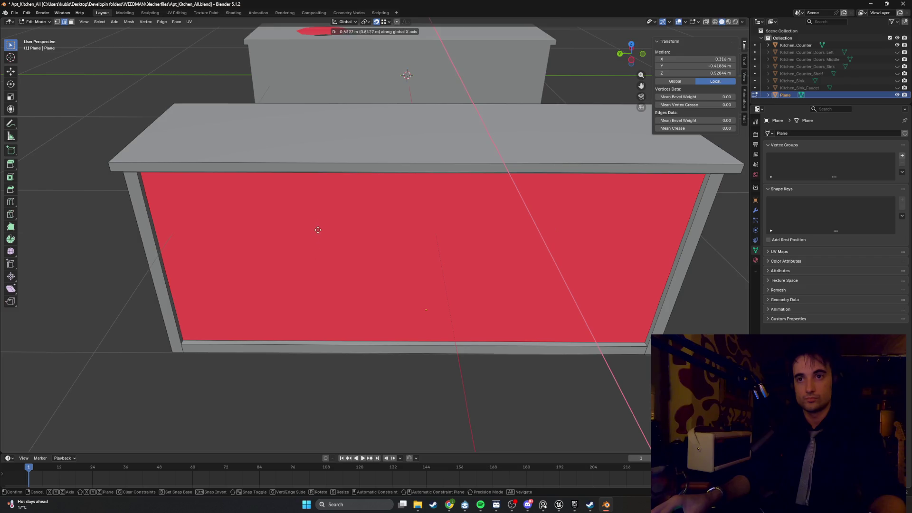
left_click(218, 332)
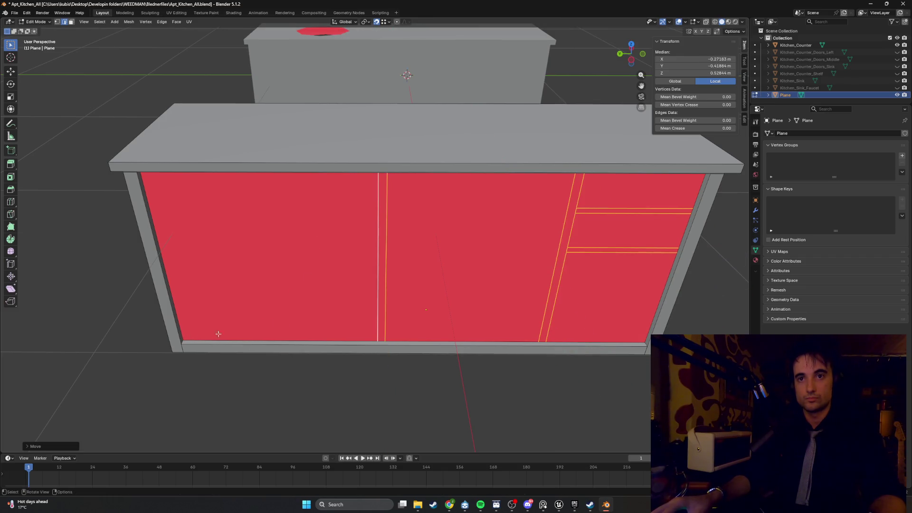
Deselect the edges, reveal hidden faces, and save Apt_Kitchen_All.blend.
middle_click_drag(452, 267, 415, 260)
key("alt+a")
key("alt+h")
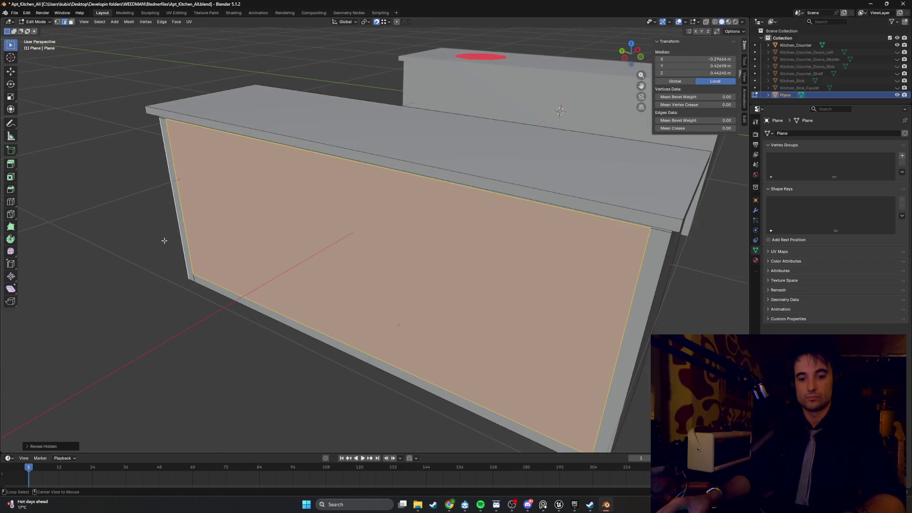
mouse_move(166, 236)
middle_mouse_down()
mouse_move(323, 233)
mouse_move(295, 234)
middle_mouse_up()
scroll(295, 233, "down", 5)
key("alt+a")
mouse_move(564, 280)
middle_mouse_down()
mouse_move(475, 273)
mouse_move(313, 230)
mouse_move(388, 238)
middle_mouse_up()
key("ctrl+s")
Hide the front counter with the sink hole and select the back cabinet's top face.
scroll(388, 237, "up", 3)
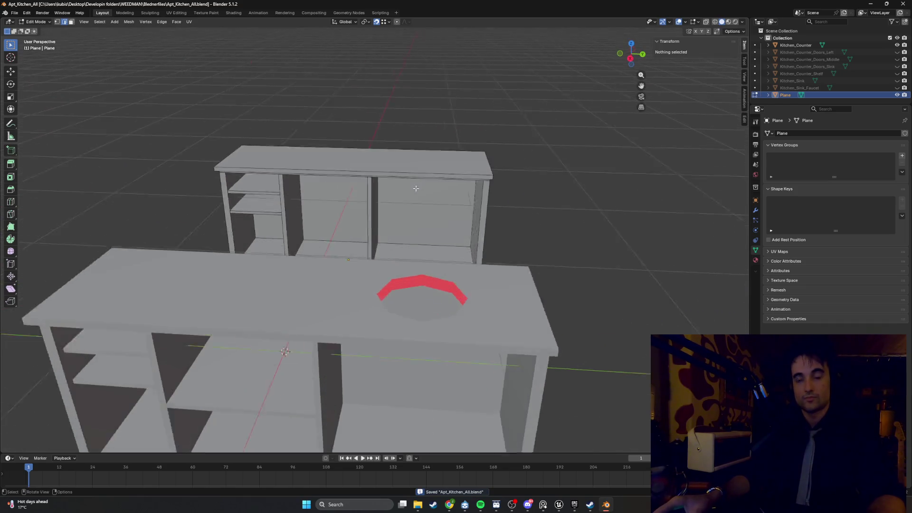
key("l")
key("shift+h")
left_click(386, 219)
key("3")
left_click(385, 219)
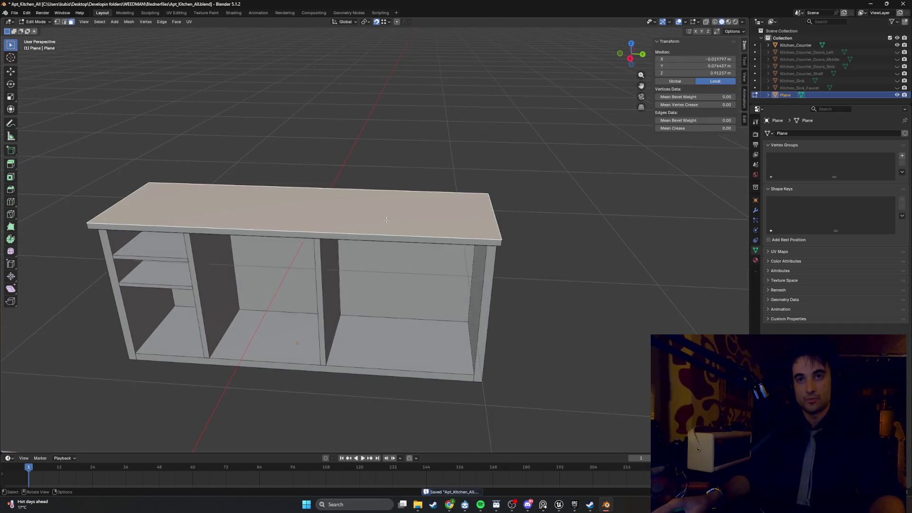
scroll(386, 219, "down", 3)
mouse_move(385, 219)
middle_mouse_down()
mouse_move(342, 241)
mouse_move(353, 267)
middle_mouse_up()
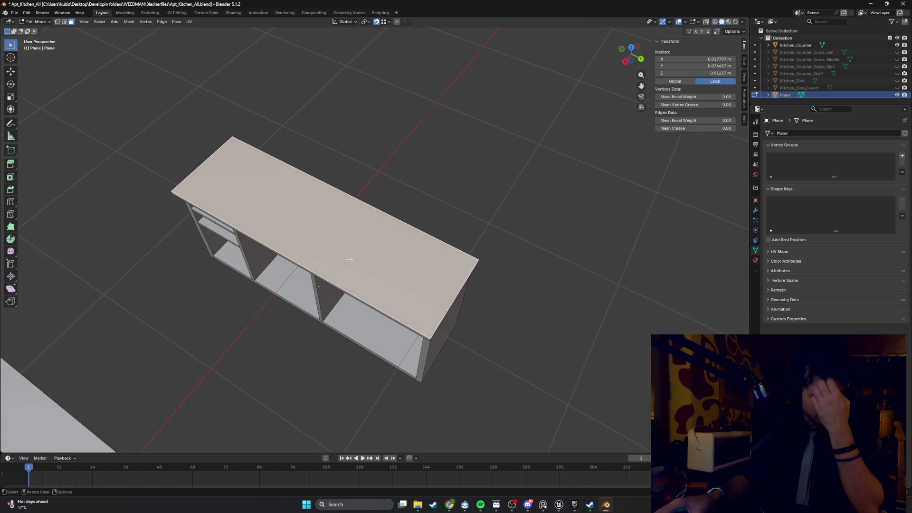
Inset the cabinet top, slide the inner edge along Y, and select the resulting small square face.
key("i")
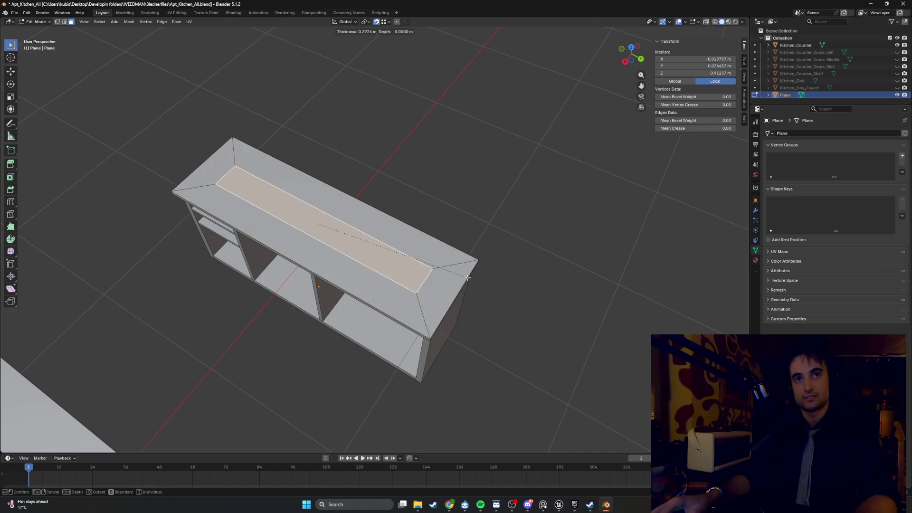
left_click(468, 277)
middle_click_drag(468, 277, 361, 266)
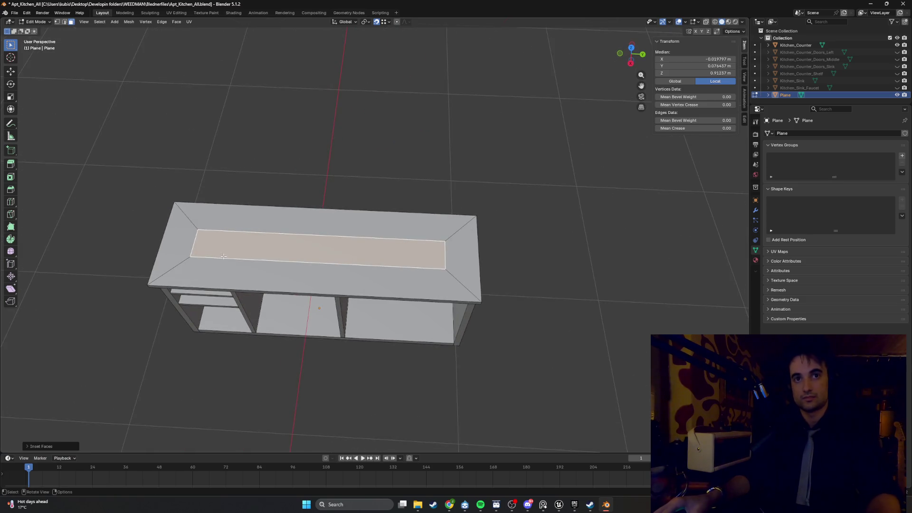
key("2")
left_click(192, 246)
key("g")
key("y")
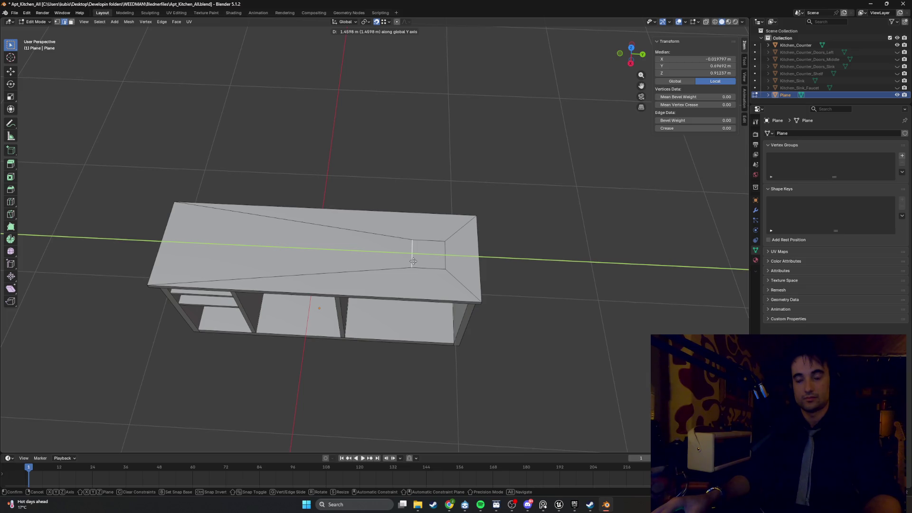
left_click(413, 262)
scroll(381, 245, "up", 3)
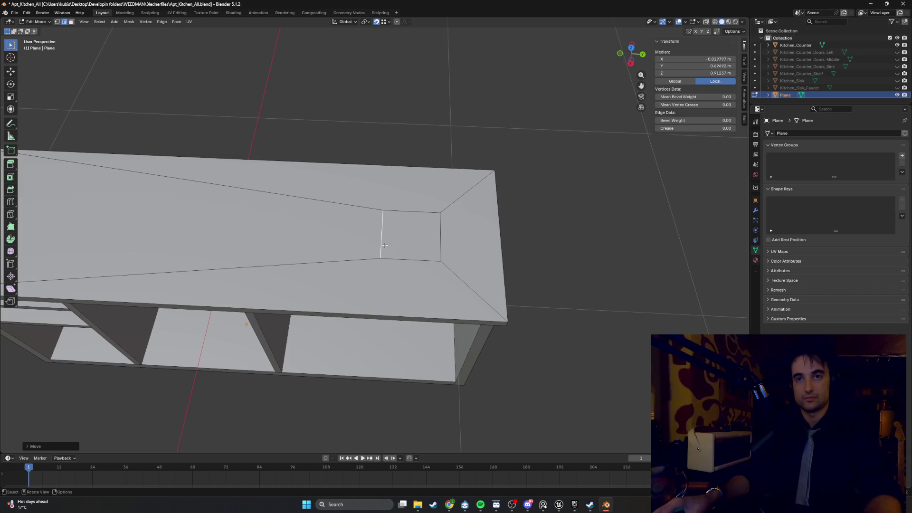
key("3")
left_click(402, 243)
scroll(401, 248, "down", 3)
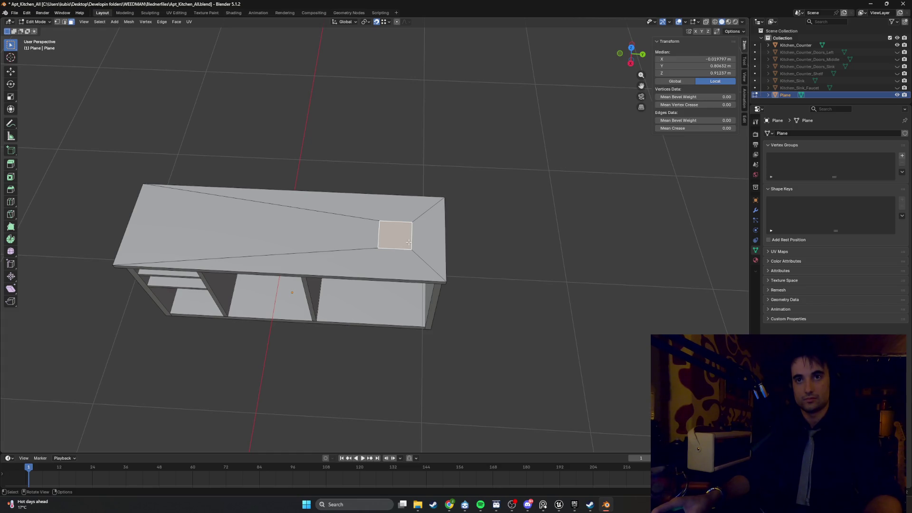
Try bevel and rip on the square face and its bottom edge, cancelling without changes.
key("ctrl+b")
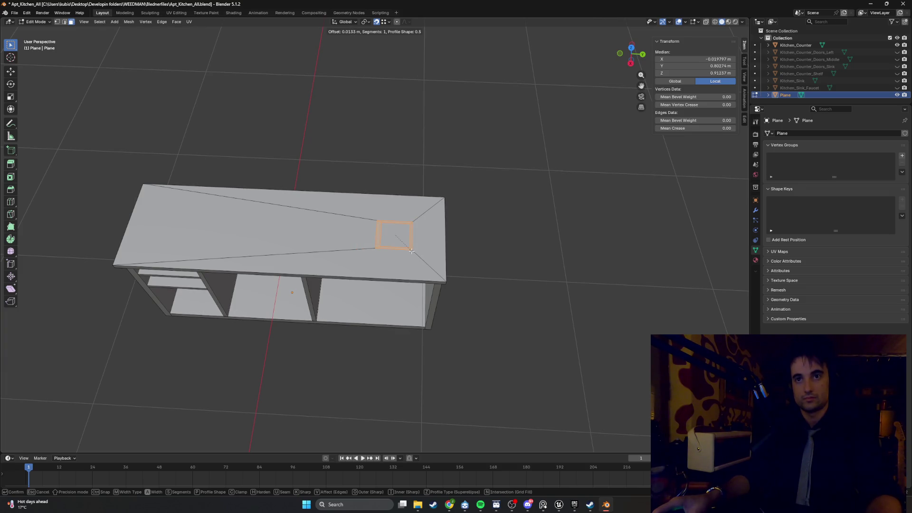
key("Escape")
scroll(412, 251, "up", 3)
key("v")
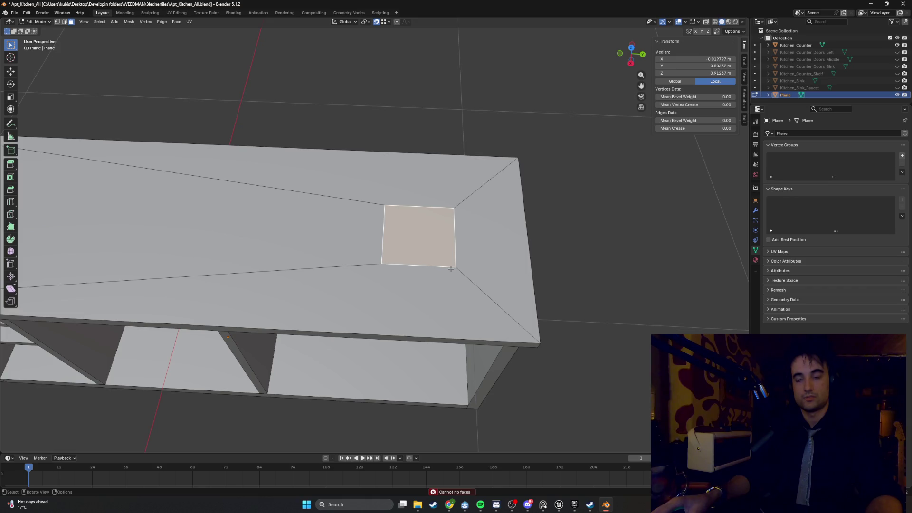
left_click(448, 268)
key("2")
left_click(447, 267)
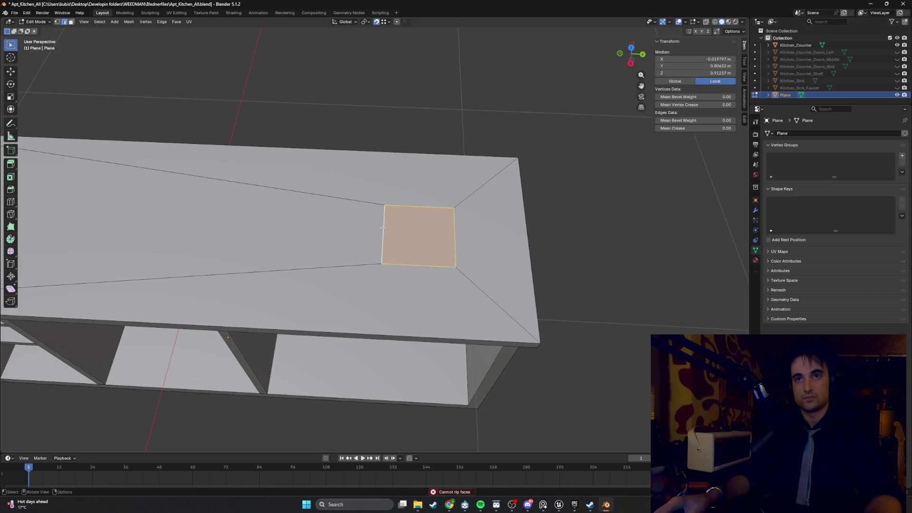
key("ctrl+b")
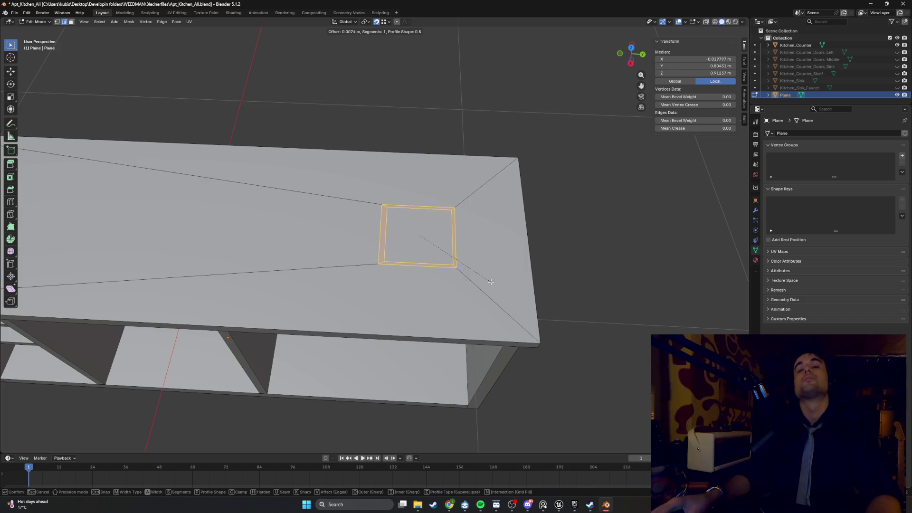
key("Escape")
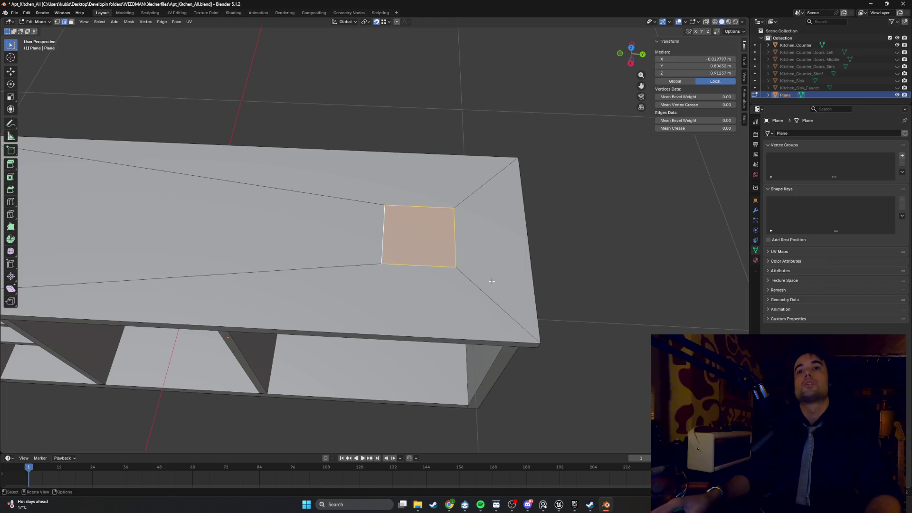
Subdivide the square face with Number of Cuts set to 3.
right_click(490, 281)
left_click(491, 280)
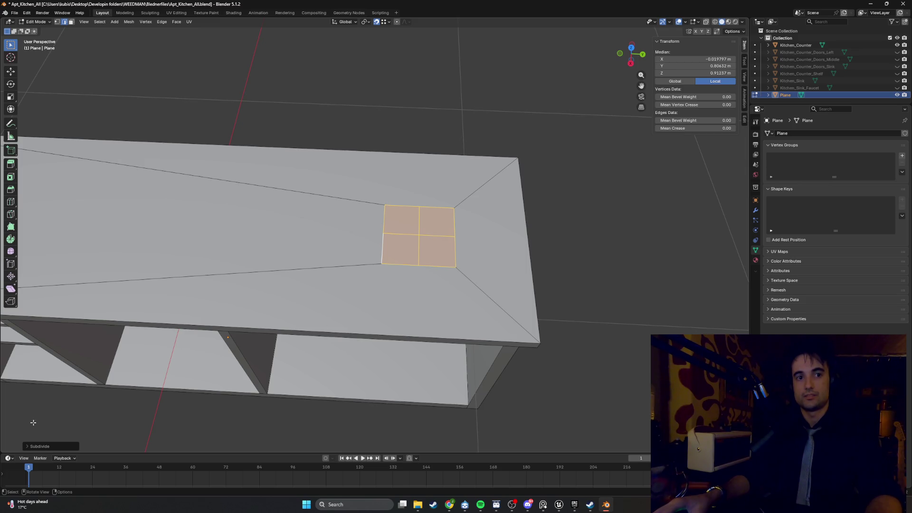
left_click(27, 446)
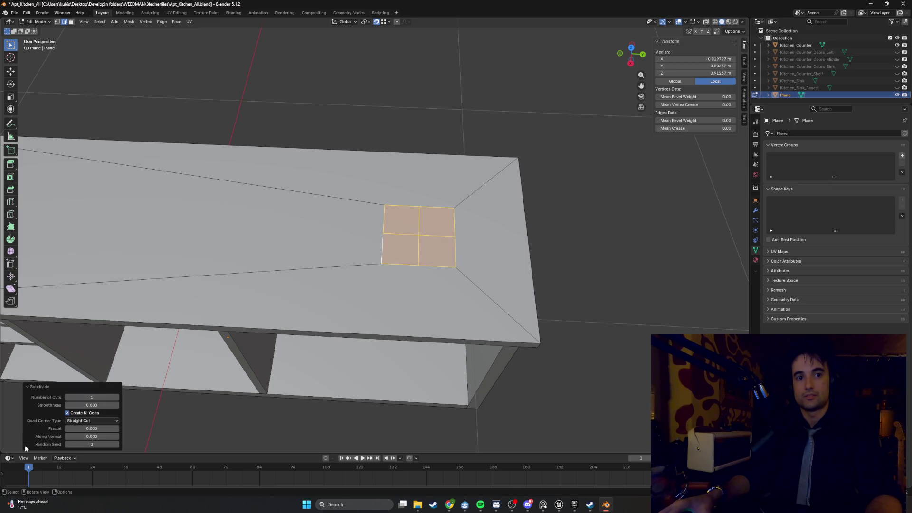
left_click(116, 397)
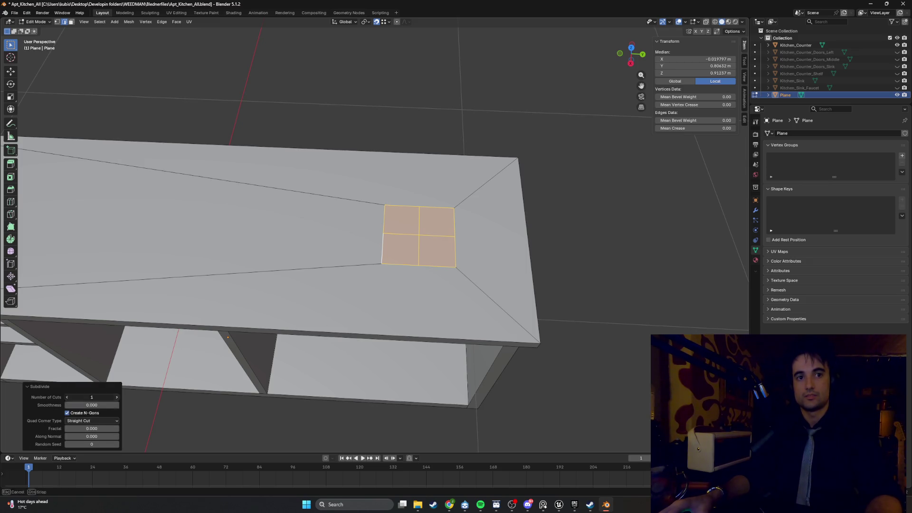
left_click(116, 397)
Select the grid patch faces and round them into a circle with LoopTools Circle.
left_click(569, 321)
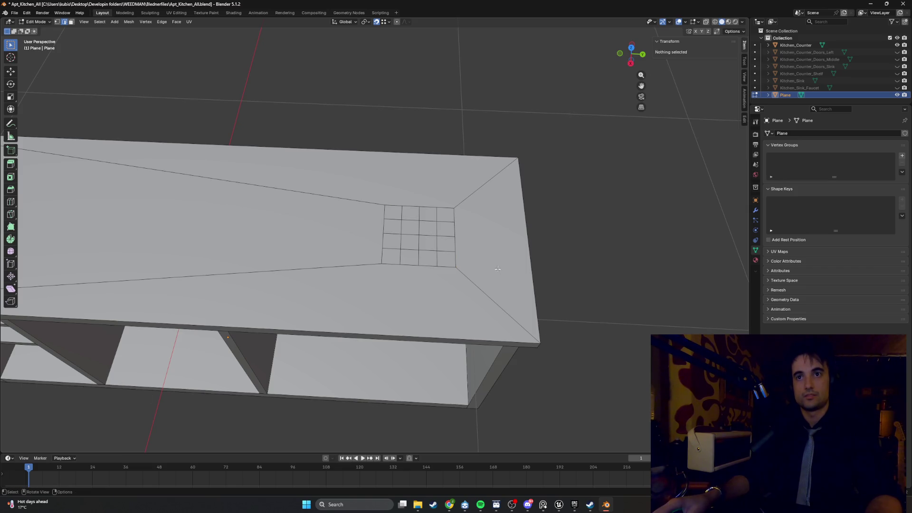
left_click_drag(438, 250, 397, 222)
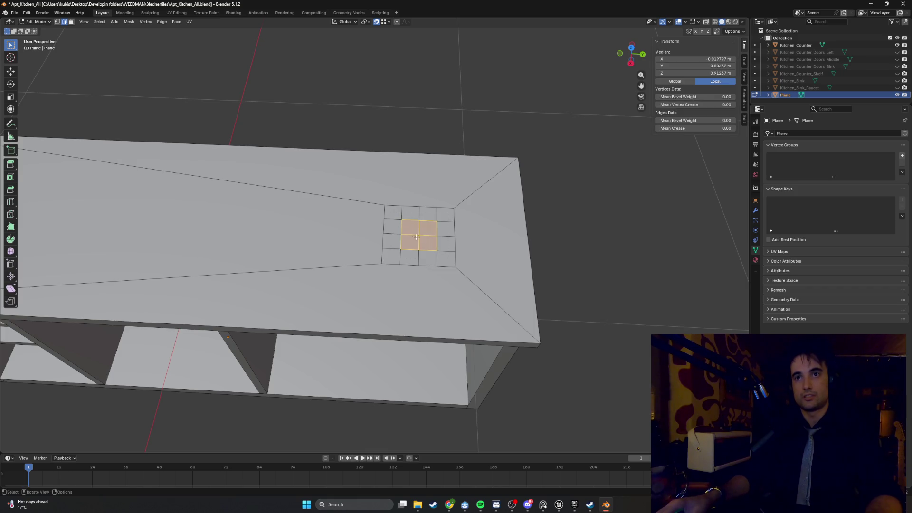
key("3")
mouse_move(445, 257)
left_mouse_down()
mouse_move(378, 217)
mouse_move(382, 210)
left_mouse_up()
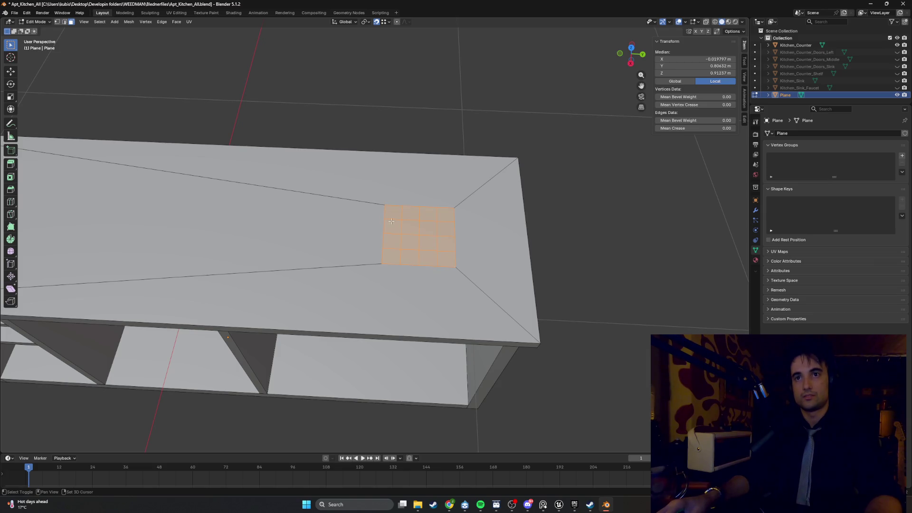
right_click(418, 233)
mouse_move(418, 218)
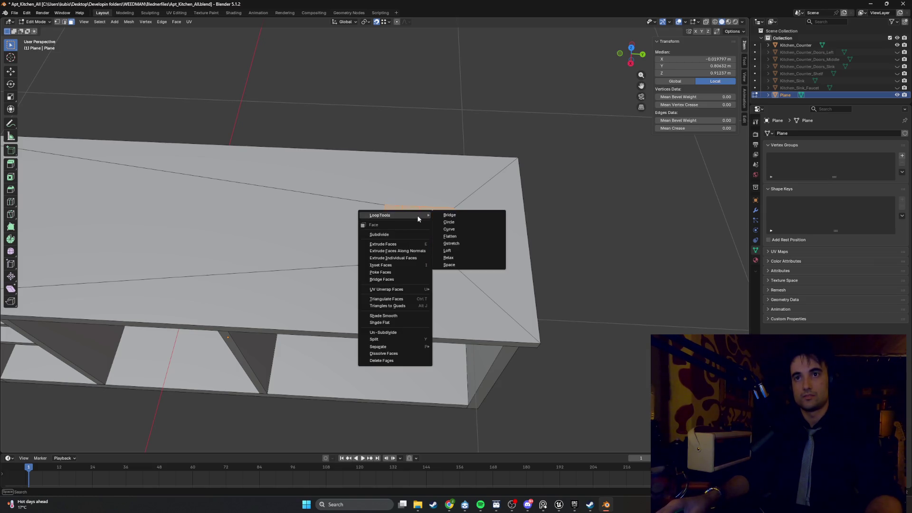
left_click(452, 221)
mouse_move(451, 222)
middle_mouse_down()
mouse_move(409, 239)
mouse_move(366, 242)
mouse_move(433, 285)
middle_mouse_up()
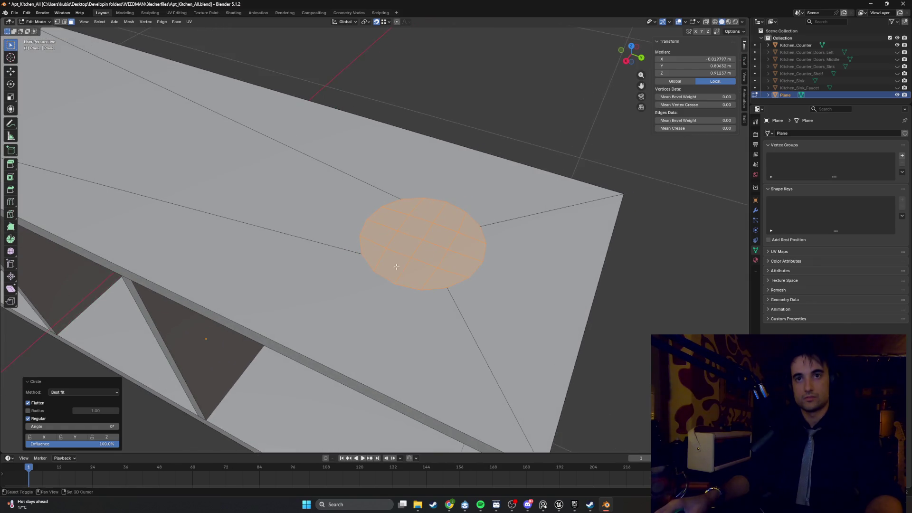
Triangulate the four surrounding top faces: lower band, tapered side, upper face, and right end.
left_click(394, 321)
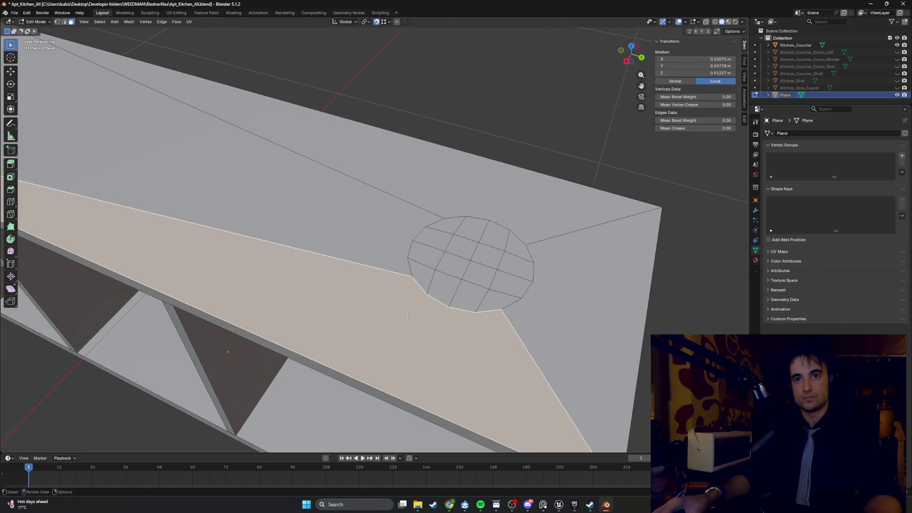
key("ctrl+t")
left_click(360, 225)
key("ctrl+t")
left_click(332, 133)
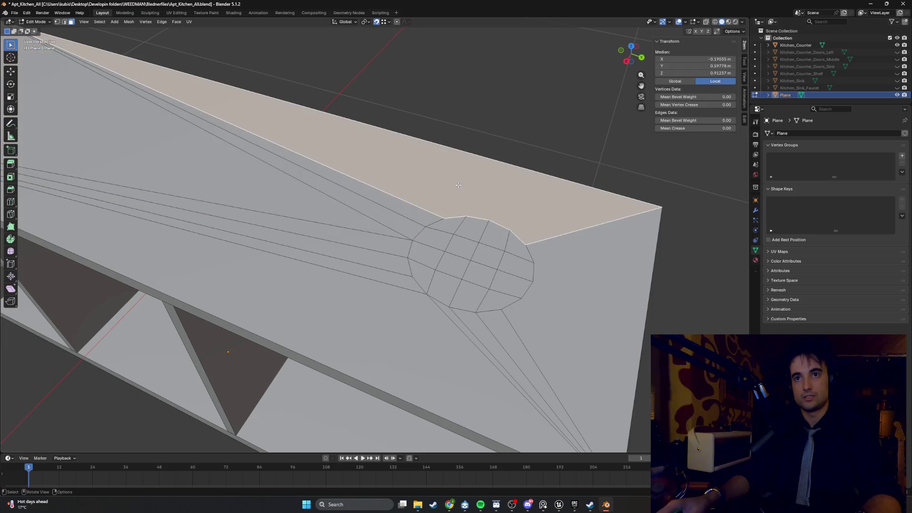
key("ctrl+t")
left_click(578, 284)
key("ctrl+t")
middle_click_drag(578, 284, 611, 249)
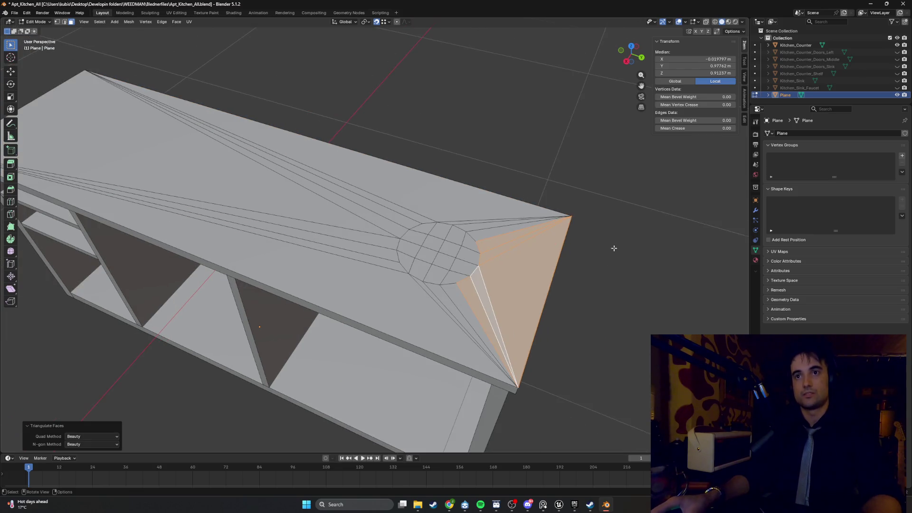
left_click(523, 187)
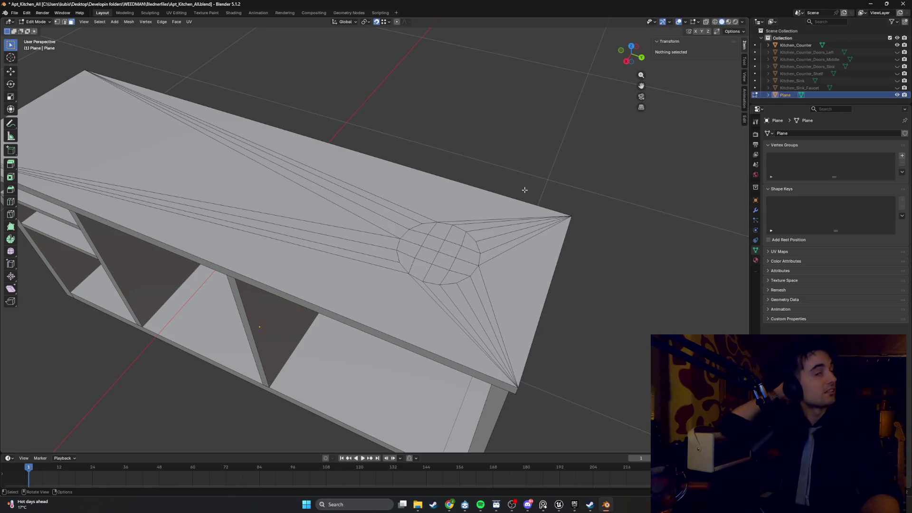
Enlarge the circular sink disc with S and shift it along the Y axis.
middle_click_drag(414, 231, 427, 252)
mouse_move(482, 236)
left_mouse_down()
mouse_move(431, 261)
mouse_move(425, 244)
left_mouse_up()
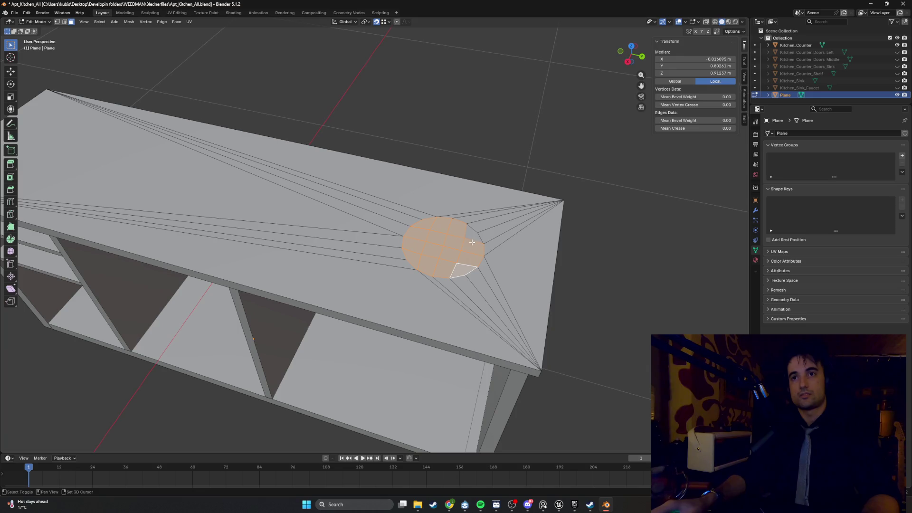
mouse_move(453, 238)
middle_mouse_down()
mouse_move(493, 215)
mouse_move(351, 207)
mouse_move(381, 211)
mouse_move(392, 240)
middle_mouse_up()
key("s")
left_click(454, 232)
scroll(453, 231, "down", 3)
key("g")
key("y")
left_click(346, 207)
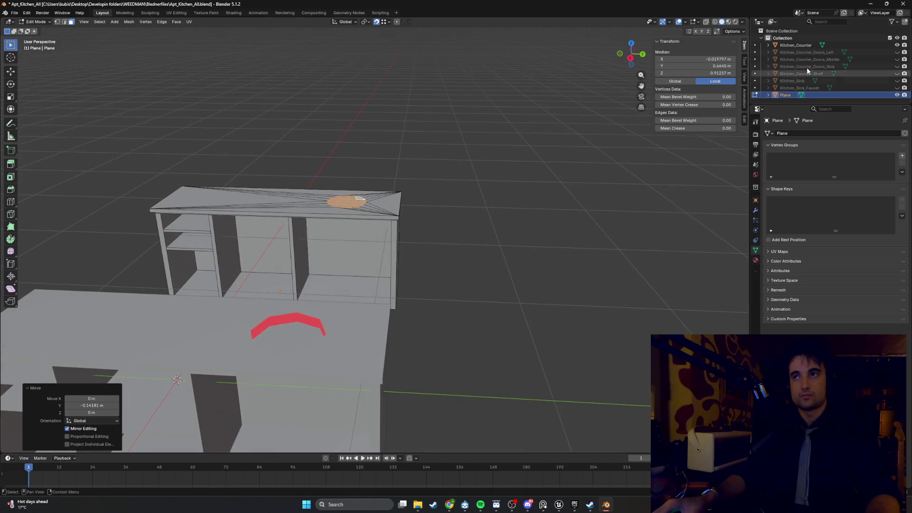
Hide the foreground Kitchen_Counter object in the outliner.
left_click(898, 45)
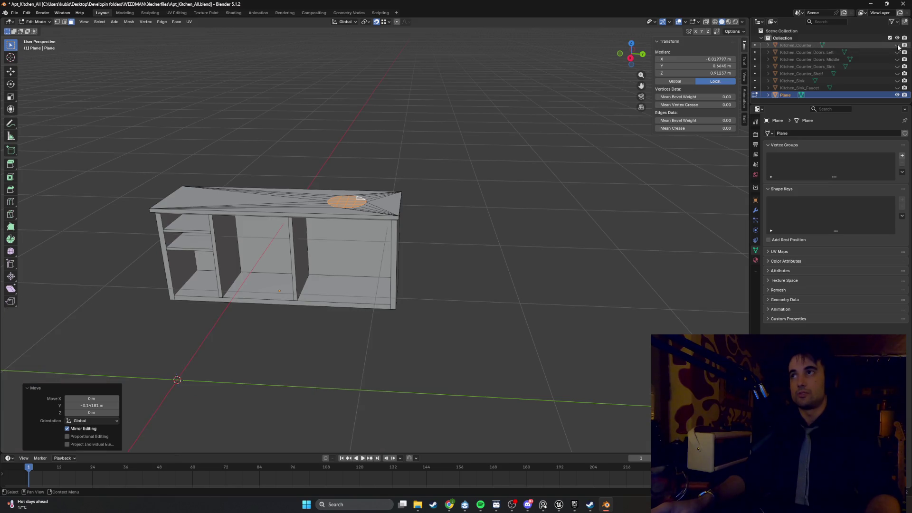
scroll(395, 215, "up", 3)
mouse_move(394, 215)
middle_mouse_down()
mouse_move(402, 231)
mouse_move(394, 236)
mouse_move(451, 236)
mouse_move(433, 238)
mouse_move(449, 200)
middle_mouse_up()
Undo the disc move, triangulation and grid patch back to the plain flat counter top.
key("ctrl+z")
key("ctrl+z")
key("ctrl+z")
key("ctrl+z")
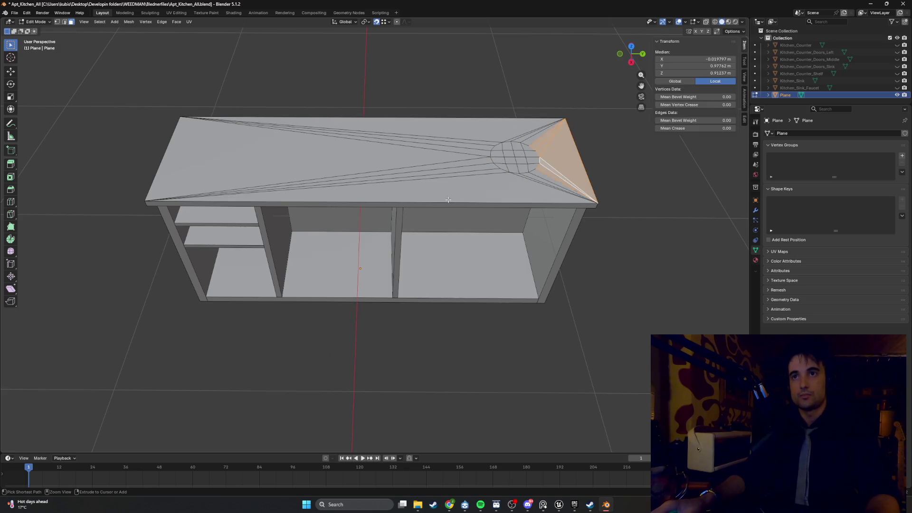
key("ctrl+z")
key("ctrl+z")
key("ctrl+z")
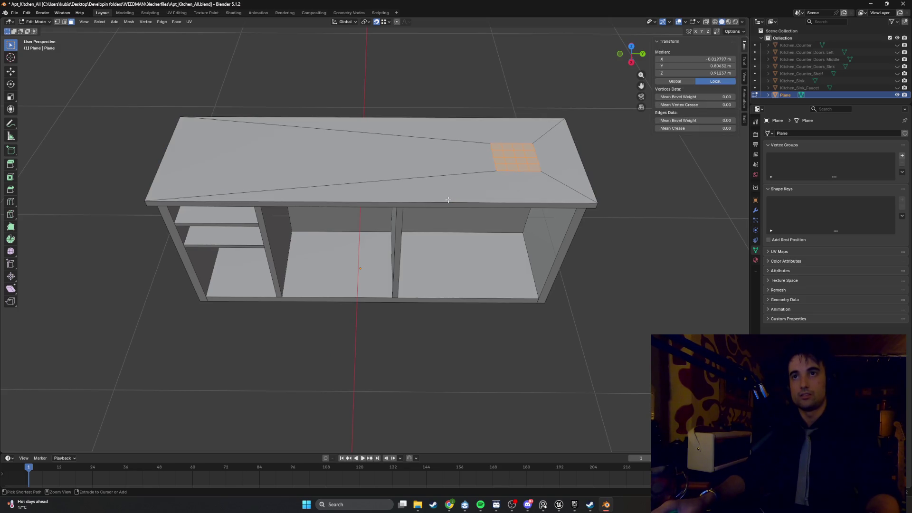
key("ctrl+z")
key("ctrl+z")
key("ctrl+z")
key("ctrl+z")
key("ctrl+z")
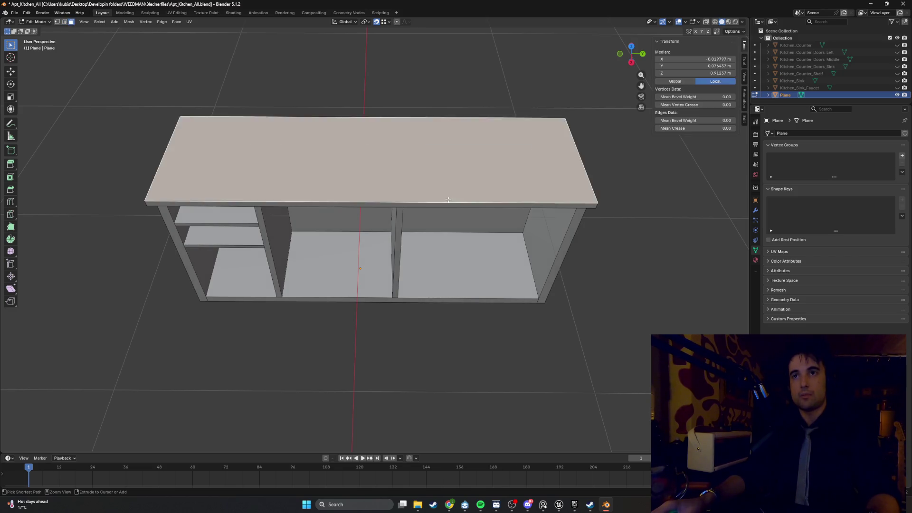
mouse_move(449, 199)
middle_mouse_down()
mouse_move(441, 174)
mouse_move(456, 157)
mouse_move(442, 161)
middle_mouse_up()
key("ctrl+r")
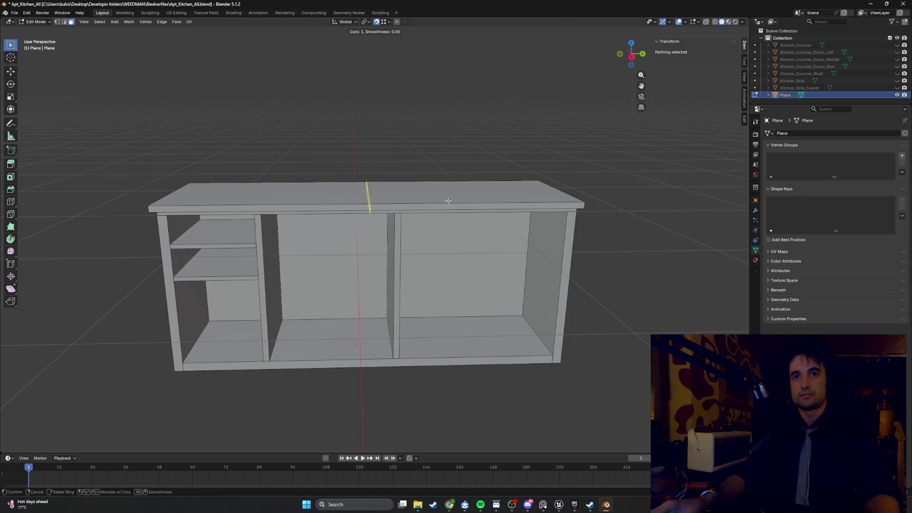
Select both faces of the left divider panel and delete it.
key("Escape")
mouse_move(448, 201)
middle_mouse_down()
mouse_move(326, 223)
mouse_move(338, 250)
mouse_move(275, 273)
middle_mouse_up()
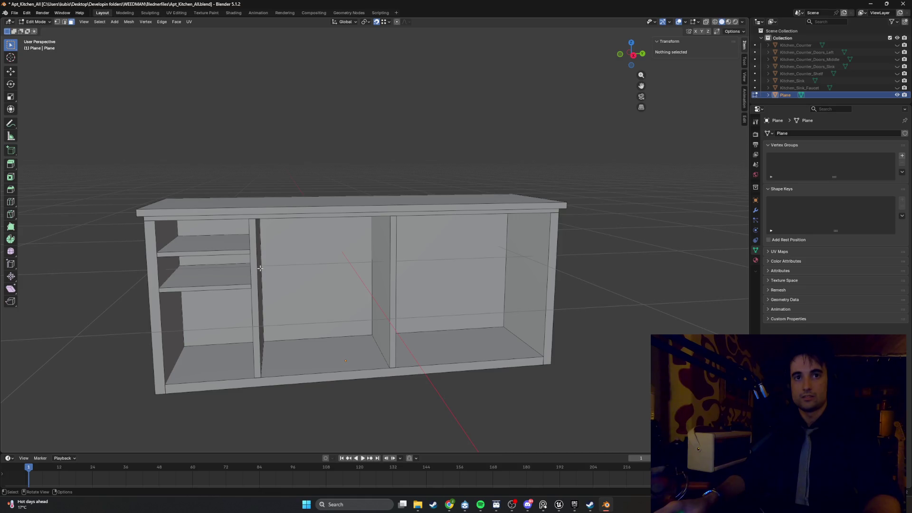
left_click(259, 270)
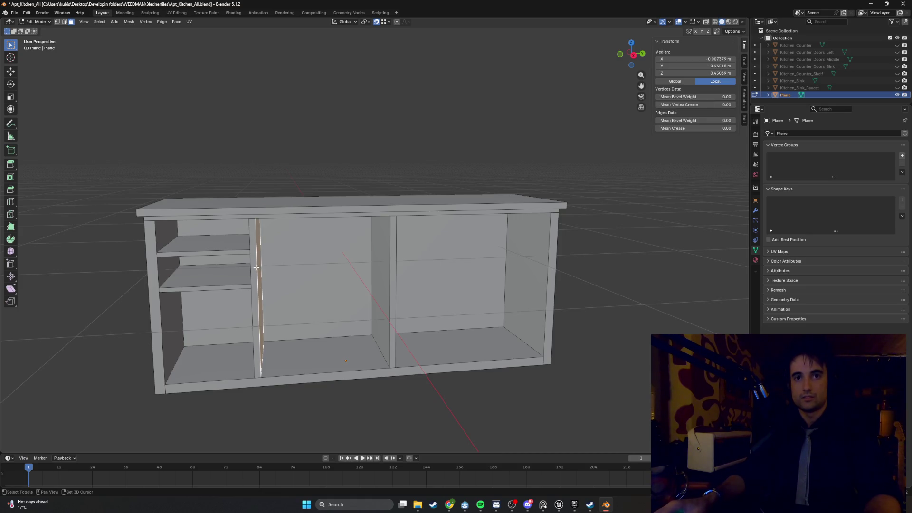
mouse_move(257, 267)
middle_mouse_down()
mouse_move(275, 259)
mouse_move(245, 256)
mouse_move(256, 293)
middle_mouse_up()
left_click(246, 259, "shift")
key("x")
left_click(247, 261)
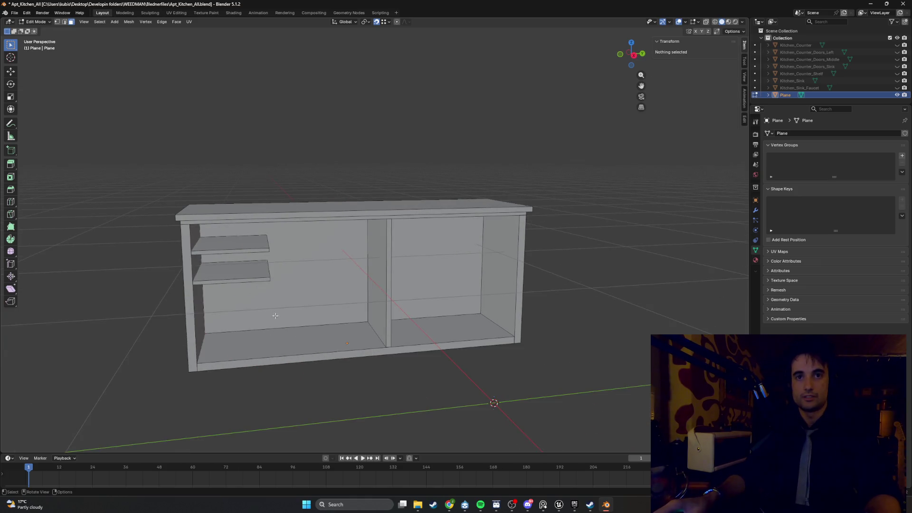
In X-ray view, box-select the left side panel and both shelves.
key("alt+z")
mouse_move(313, 389)
left_mouse_down()
mouse_move(226, 230)
mouse_move(110, 172)
left_mouse_up()
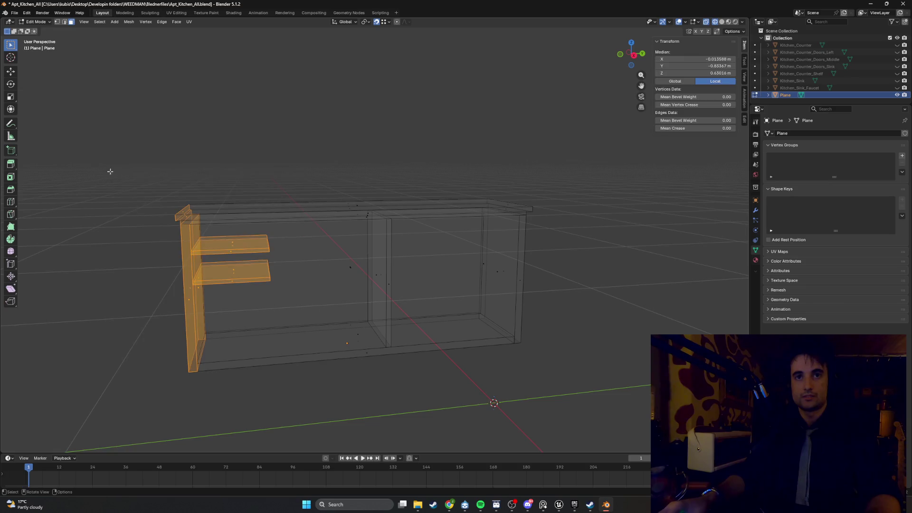
mouse_move(212, 199)
middle_mouse_down()
mouse_move(244, 229)
mouse_move(265, 319)
middle_mouse_up()
mouse_move(285, 366)
left_mouse_down()
mouse_move(162, 178)
mouse_move(124, 166)
left_mouse_up()
mouse_move(295, 388)
left_mouse_down()
mouse_move(81, 92)
mouse_move(91, 119)
left_mouse_up()
key("g")
key("y")
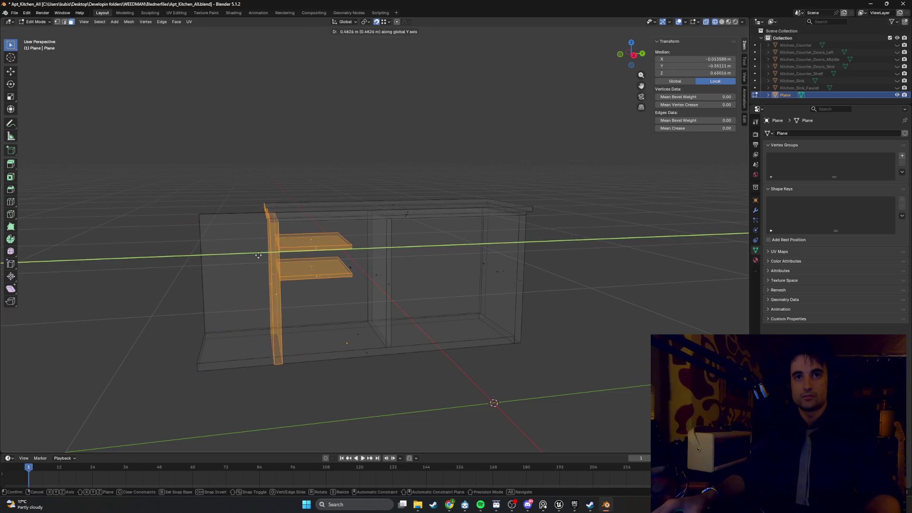
key("Escape")
mouse_move(232, 247)
middle_mouse_down()
mouse_move(270, 244)
mouse_move(240, 248)
mouse_move(230, 289)
middle_mouse_up()
Move the left end and shelves about 0.695 m along Y, then return to solid view.
mouse_move(278, 369)
left_mouse_down()
mouse_move(205, 193)
mouse_move(92, 150)
left_mouse_up()
mouse_move(93, 150)
middle_mouse_down()
mouse_move(244, 195)
mouse_move(231, 205)
middle_mouse_up()
key("g")
key("y")
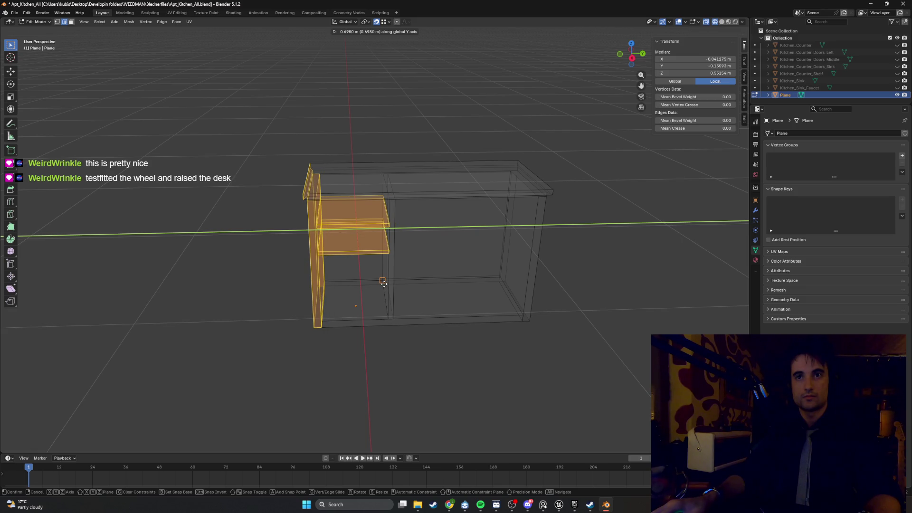
left_click(388, 316)
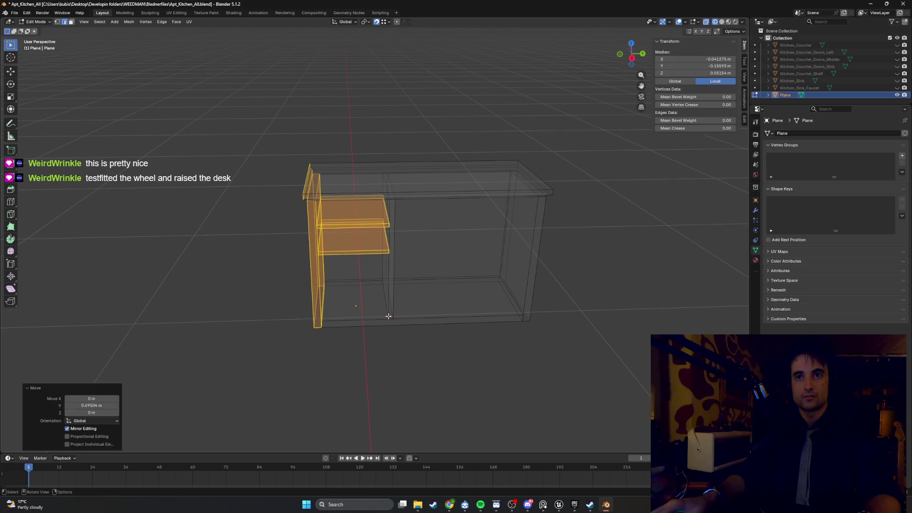
left_click(242, 182)
mouse_move(241, 181)
middle_mouse_down()
mouse_move(261, 173)
mouse_move(297, 185)
mouse_move(267, 228)
mouse_move(287, 224)
mouse_move(252, 222)
mouse_move(318, 201)
mouse_move(255, 235)
mouse_move(332, 216)
mouse_move(404, 231)
mouse_move(424, 224)
mouse_move(372, 243)
mouse_move(367, 229)
middle_mouse_up()
key("shift+z")
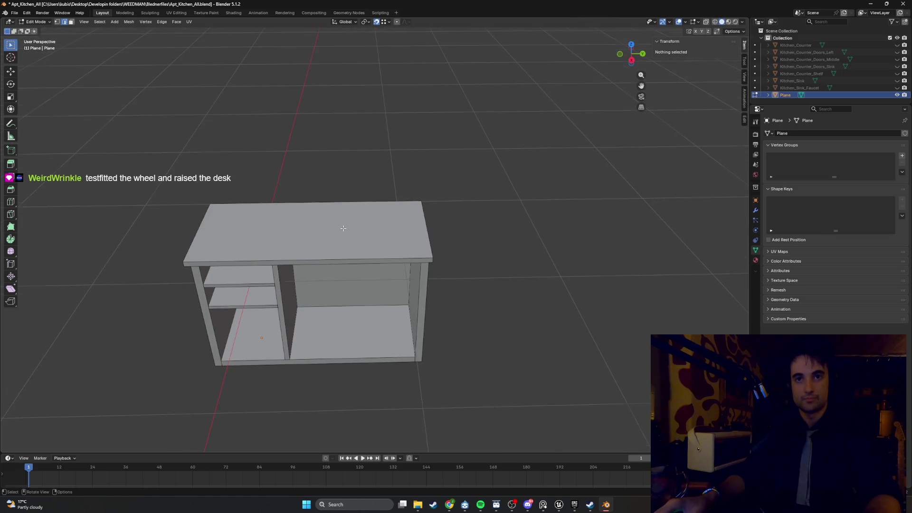
Loop-cut the counter top in line with the divider and select the right top face.
scroll(344, 228, "up", 3)
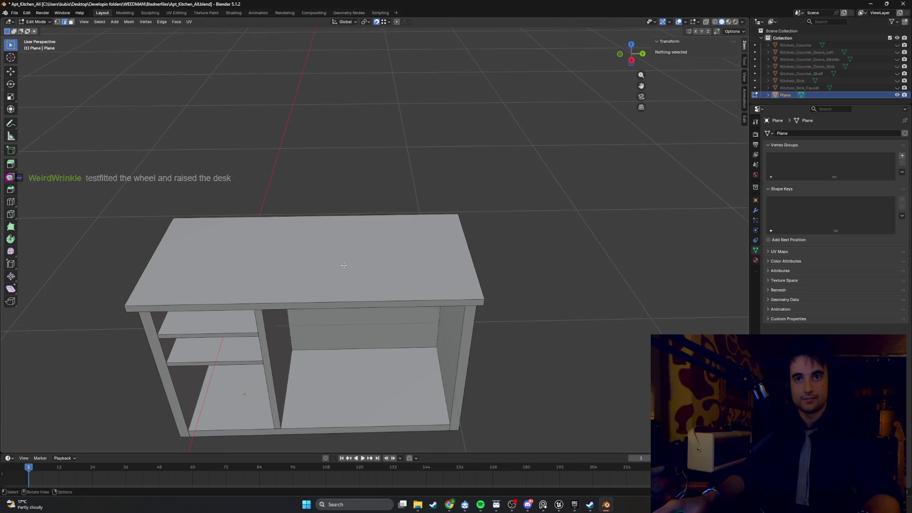
key("ctrl+r")
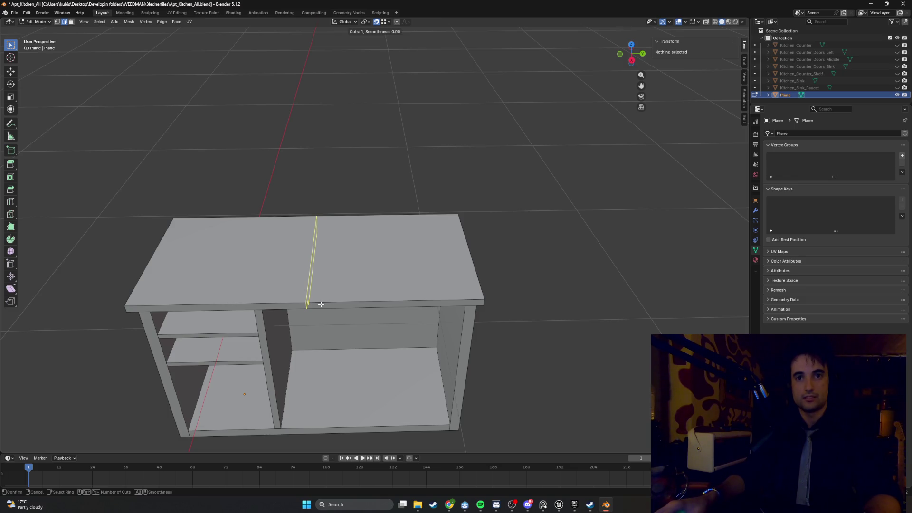
left_click(321, 304)
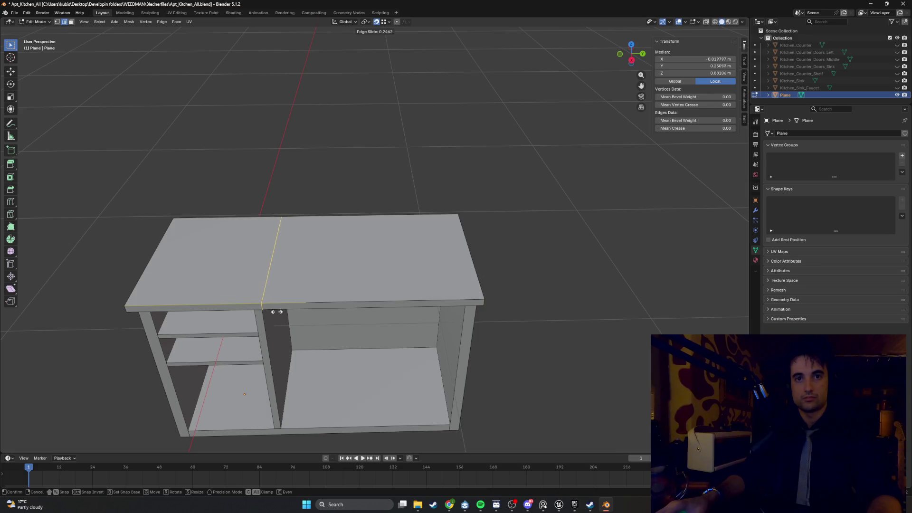
left_click(262, 311)
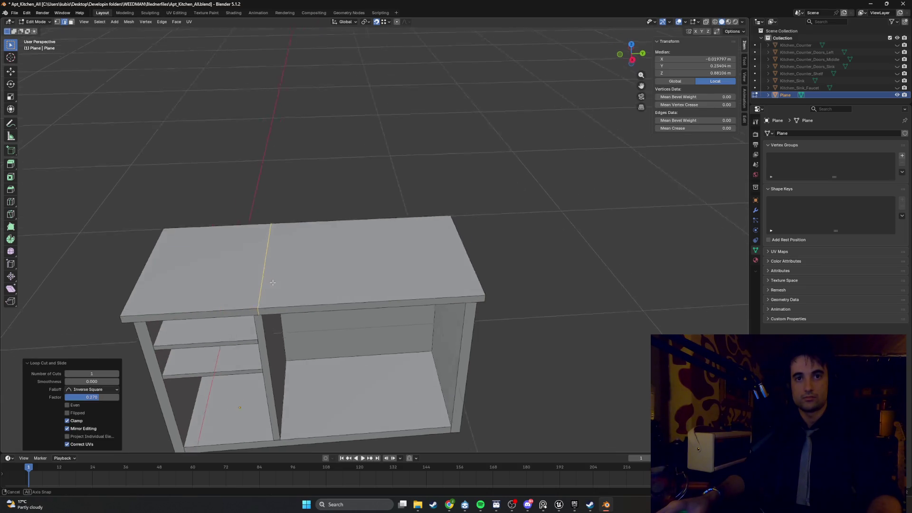
mouse_move(264, 295)
middle_mouse_down()
mouse_move(279, 259)
mouse_move(271, 285)
mouse_move(269, 246)
mouse_move(275, 261)
mouse_move(326, 284)
middle_mouse_up()
key("alt+a")
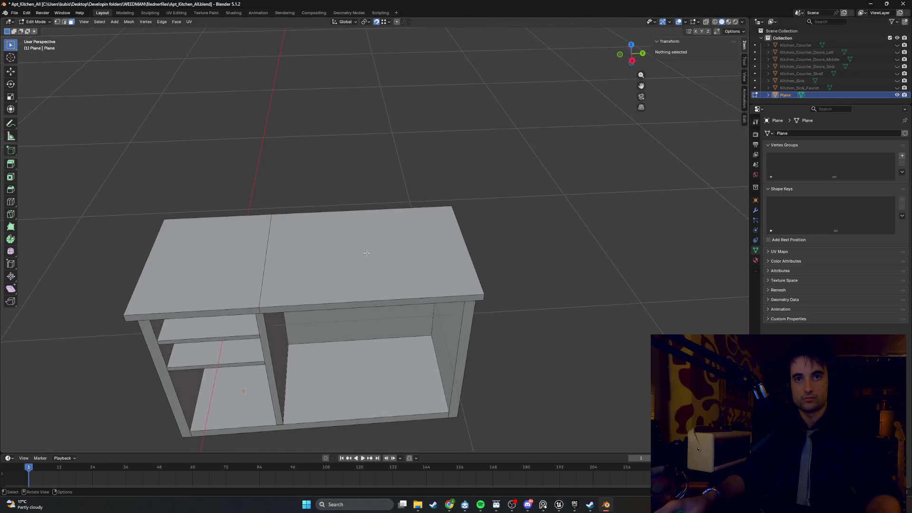
left_click(366, 253)
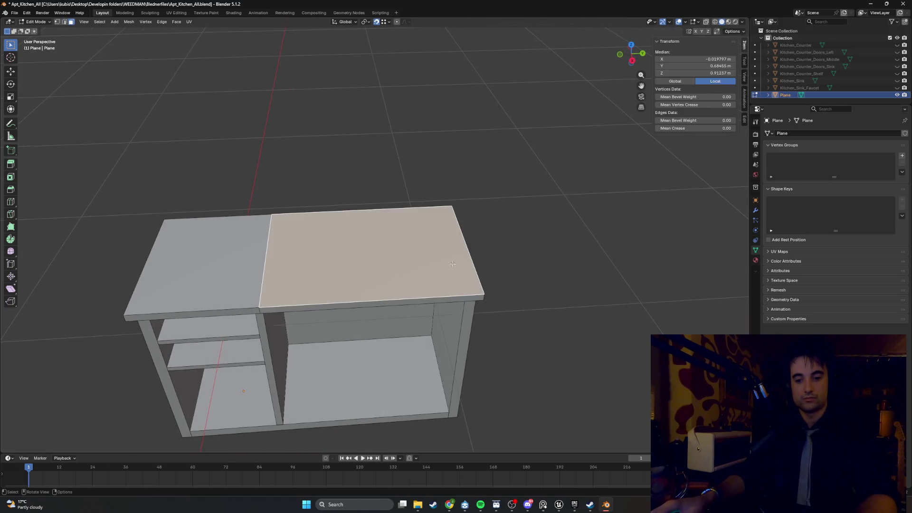
Inset the right counter-top face by 0.185 m.
key("i")
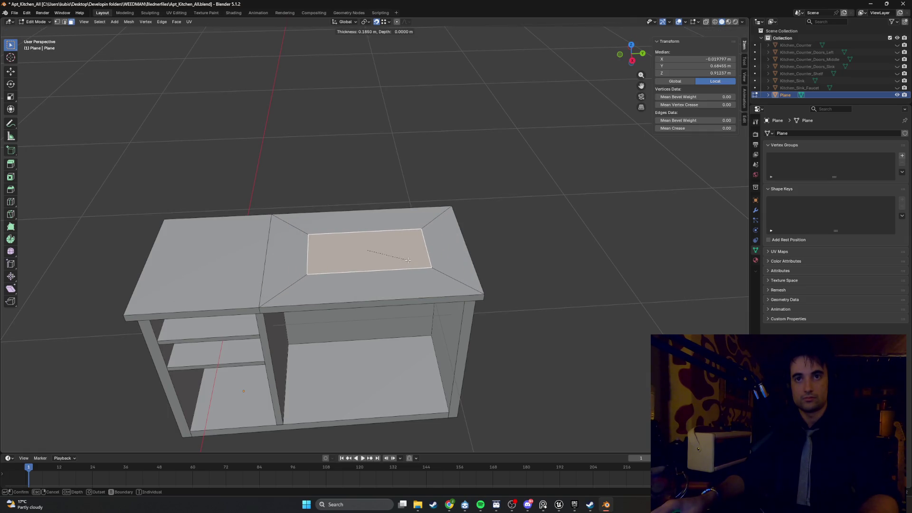
left_click(408, 259)
middle_click_drag(420, 252, 419, 266)
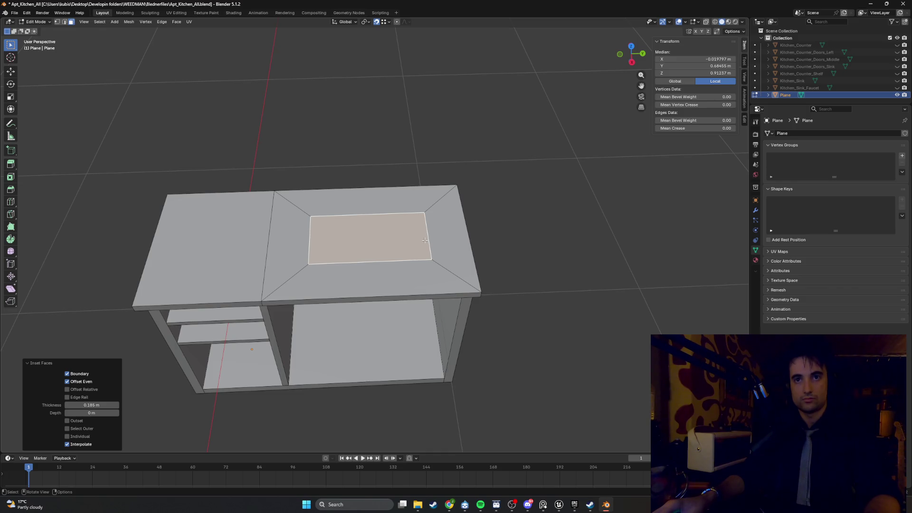
Slide the right and left inner edges inward along Y and select the square inner face.
key("2")
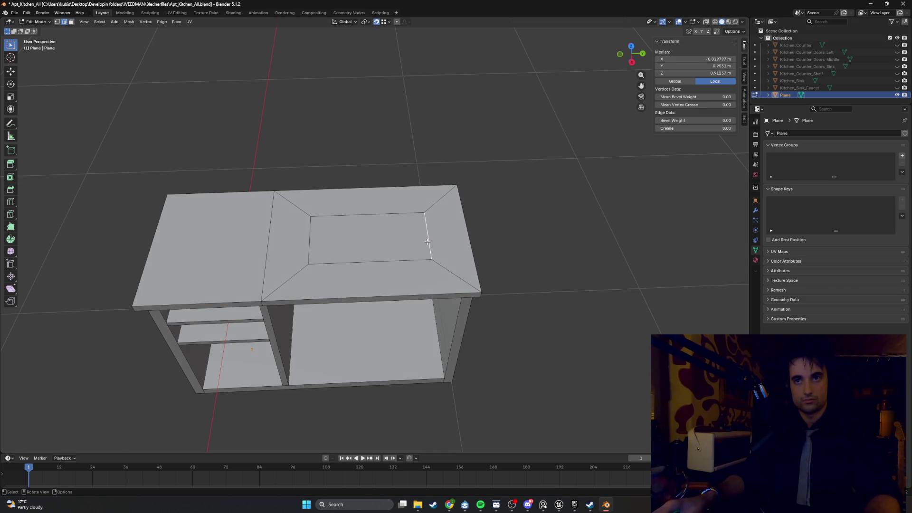
key("g")
key("y")
left_click(401, 243)
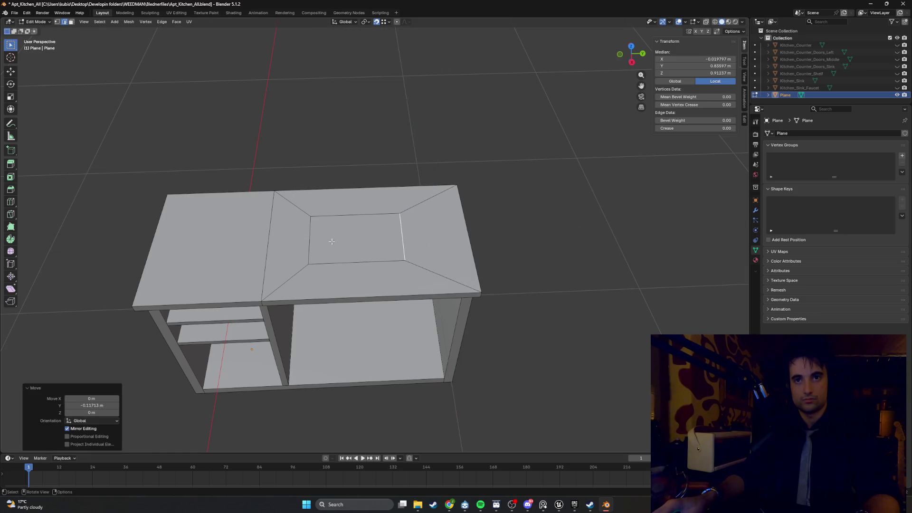
left_click(310, 241)
key("g")
key("y")
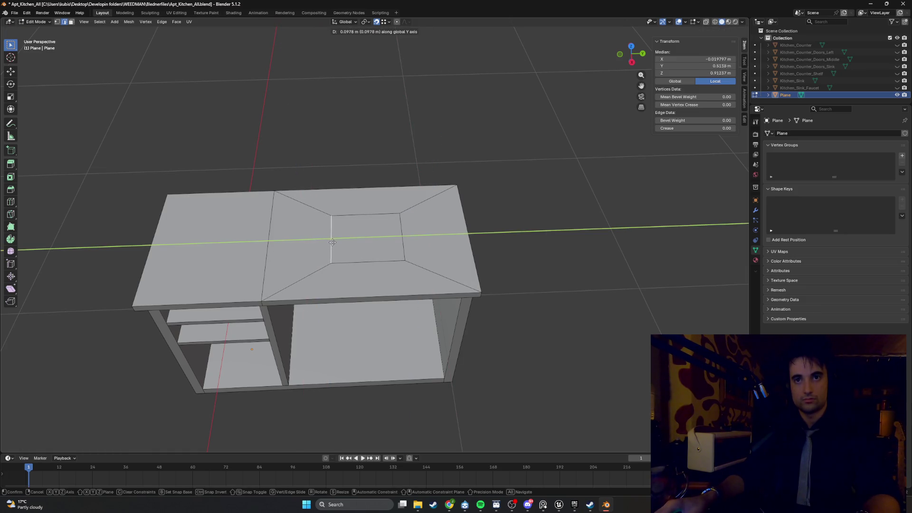
left_click(334, 243)
key("3")
left_click(363, 243)
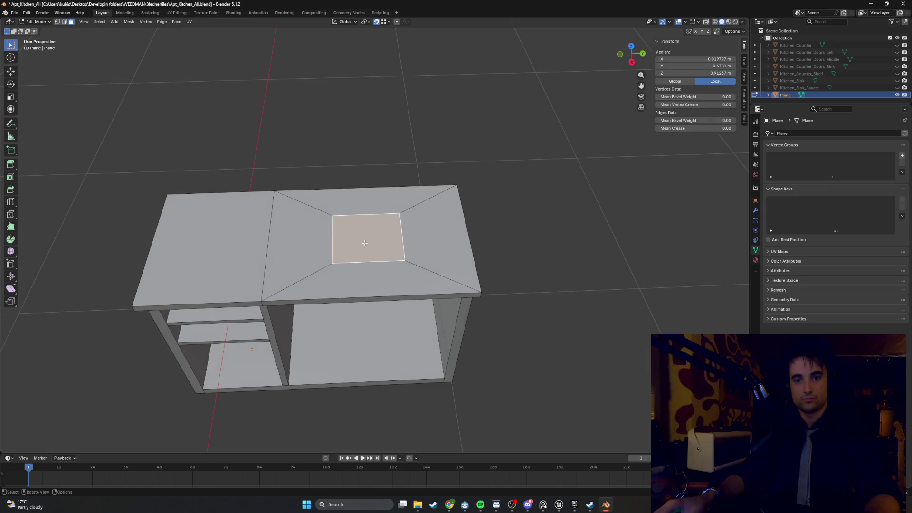
right_click(364, 243)
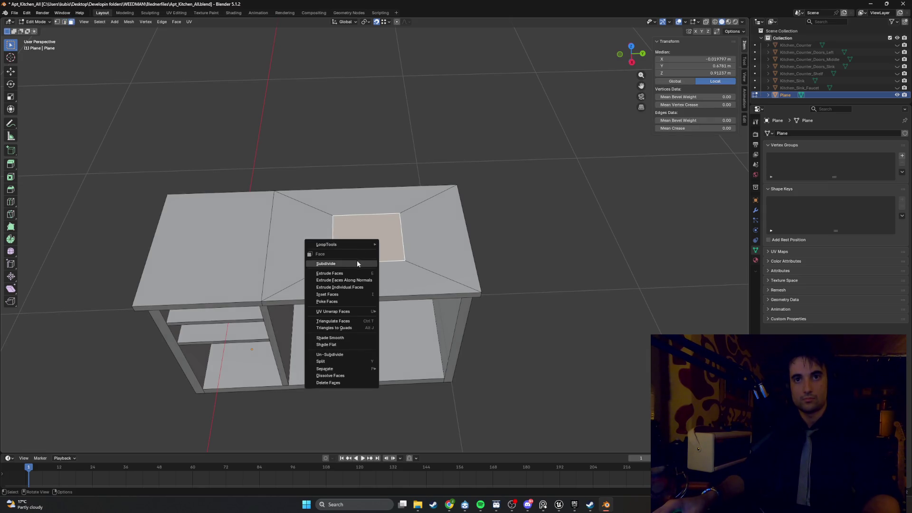
Subdivide the square face and round it into a circle with LoopTools Circle.
left_click(357, 263)
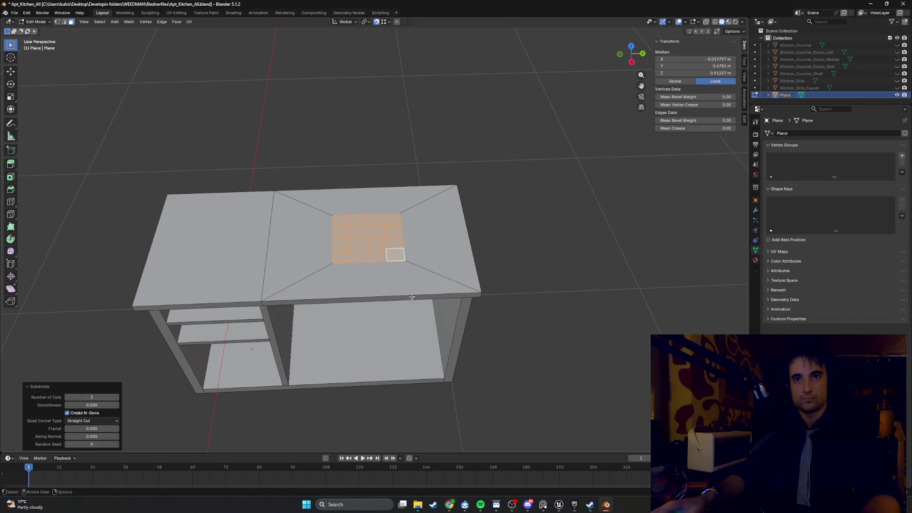
right_click(420, 247)
mouse_move(421, 229)
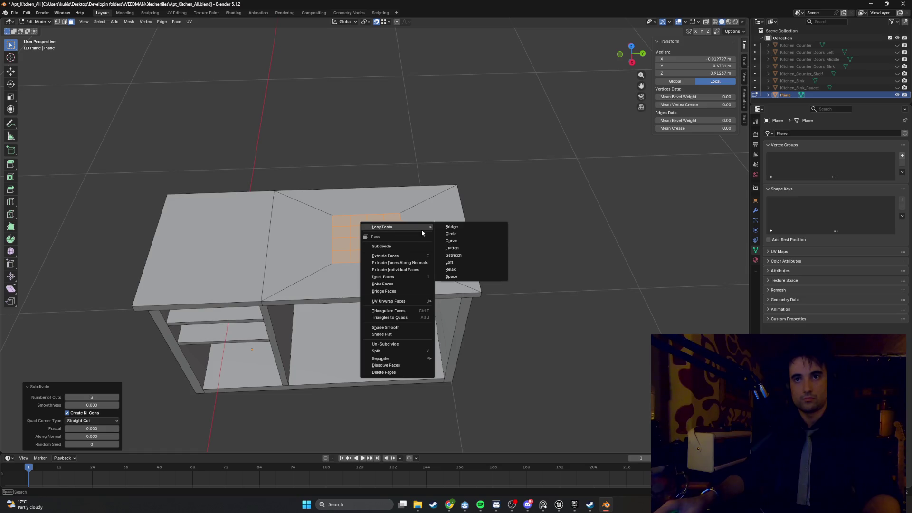
left_click(458, 231)
Triangulate the left, top, right and front border faces with Ctrl+T.
left_click(328, 236)
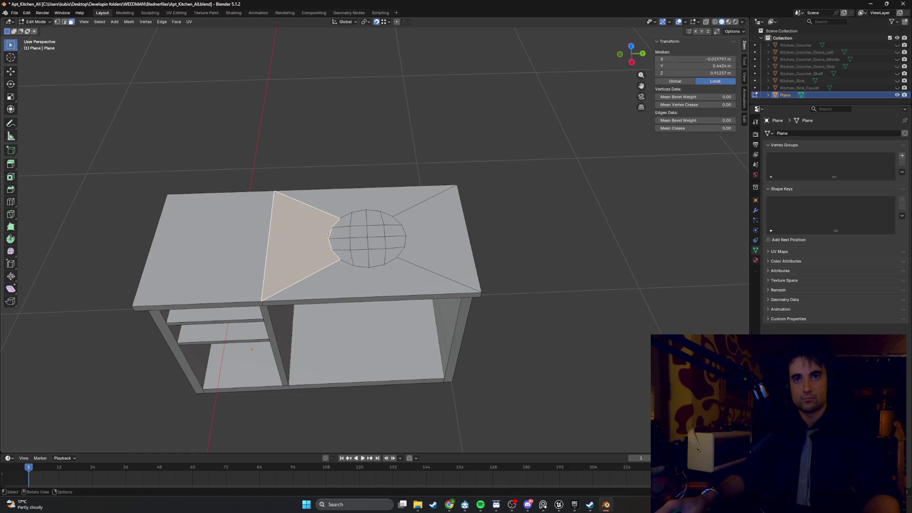
key("ctrl+t")
left_click(357, 203)
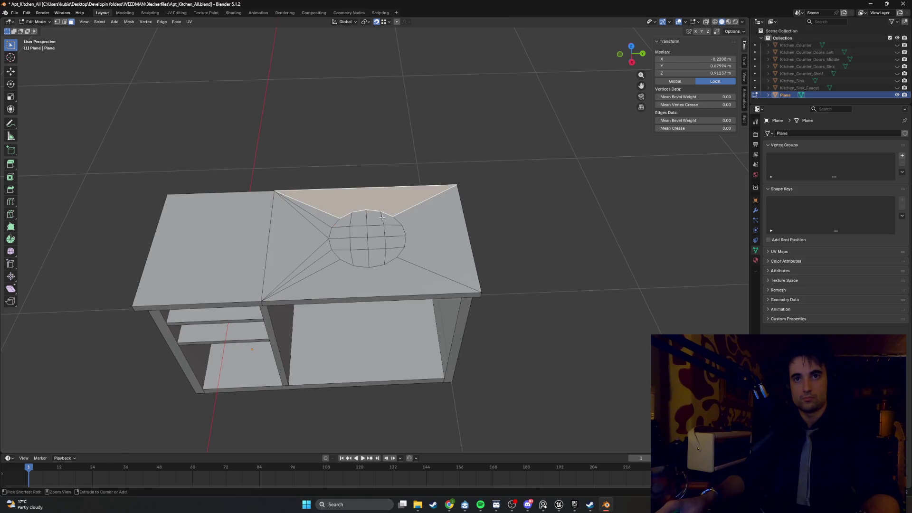
key("ctrl+t")
left_click(432, 244)
key("ctrl+t")
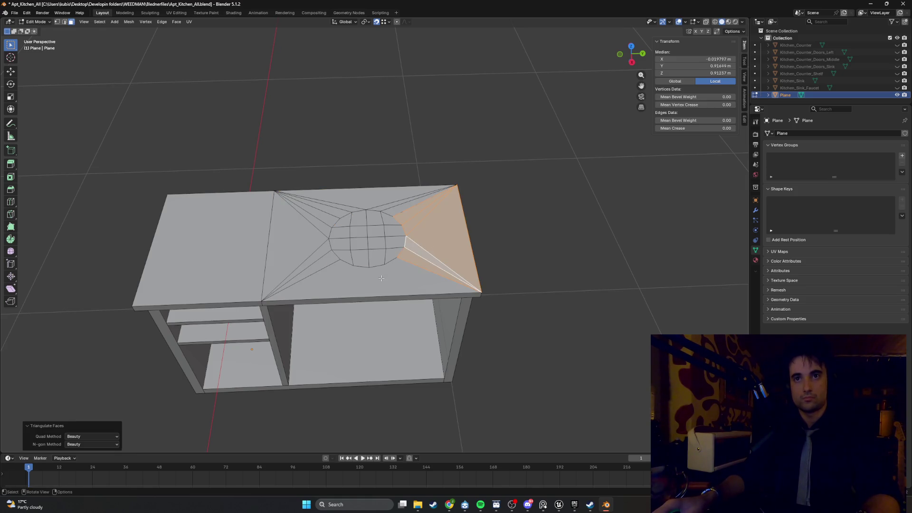
left_click(381, 278)
key("ctrl+t")
left_click(521, 240)
mouse_move(521, 240)
middle_mouse_down()
mouse_move(472, 223)
mouse_move(500, 209)
mouse_move(450, 234)
middle_mouse_up()
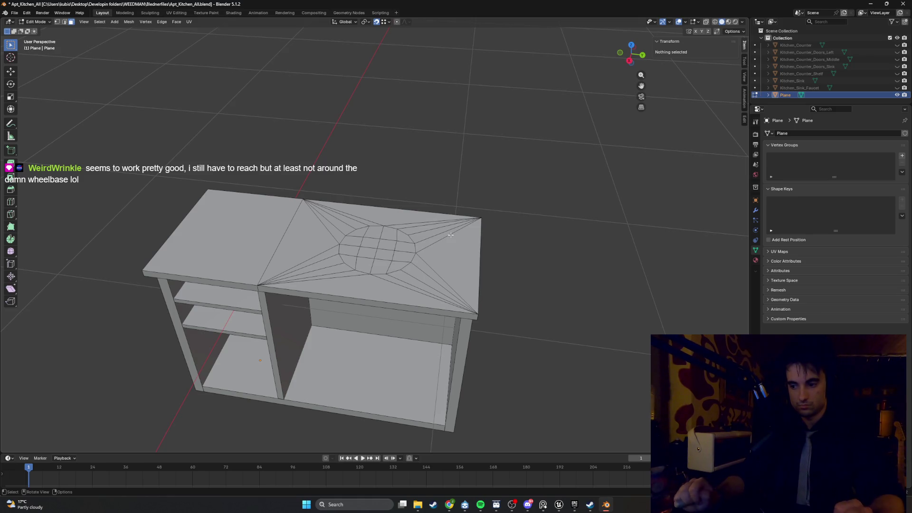
Inspect the circular grid patch, then undo twice back to the square inset.
left_click_drag(370, 244, 345, 227)
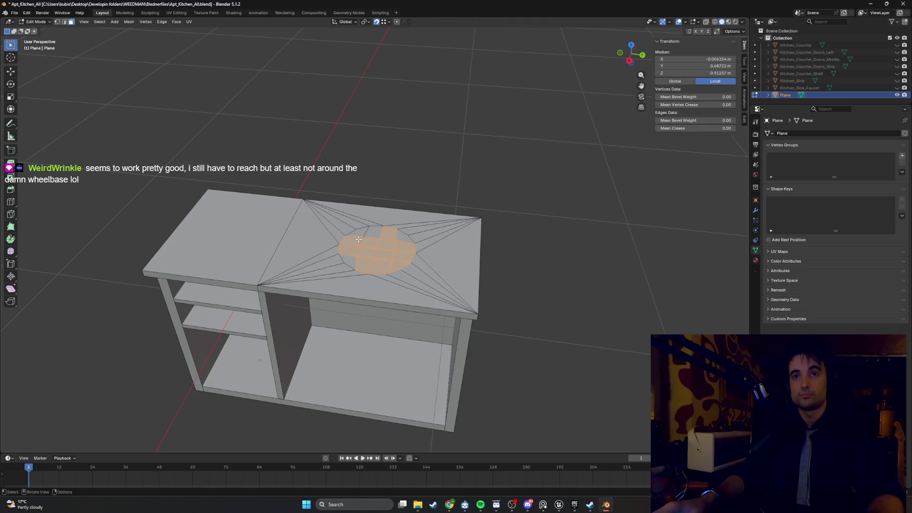
middle_click_drag(344, 227, 377, 234)
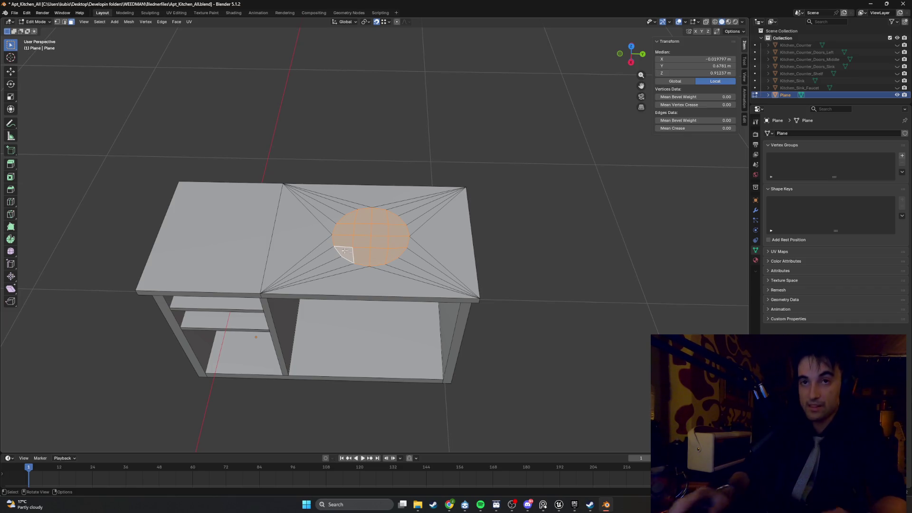
mouse_move(349, 252)
middle_mouse_down()
mouse_move(379, 231)
mouse_move(357, 279)
mouse_move(356, 268)
mouse_move(362, 310)
mouse_move(375, 327)
mouse_move(441, 343)
mouse_move(352, 315)
mouse_move(366, 325)
mouse_move(369, 300)
mouse_move(356, 326)
mouse_move(281, 312)
mouse_move(290, 307)
mouse_move(252, 331)
mouse_move(170, 331)
mouse_move(283, 337)
mouse_move(395, 295)
mouse_move(387, 304)
mouse_move(394, 285)
mouse_move(380, 299)
mouse_move(411, 307)
middle_mouse_up()
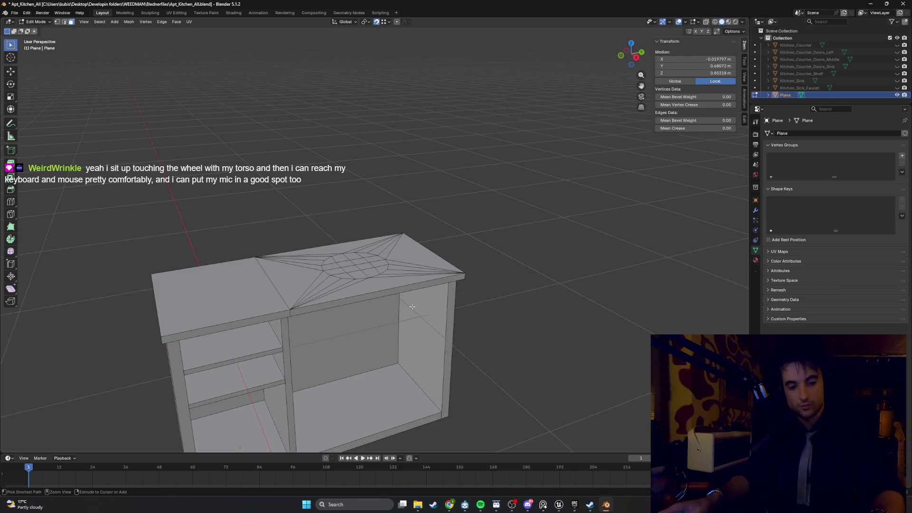
key("ctrl+z")
key("ctrl+z")
key("ctrl+z")
key("ctrl+z")
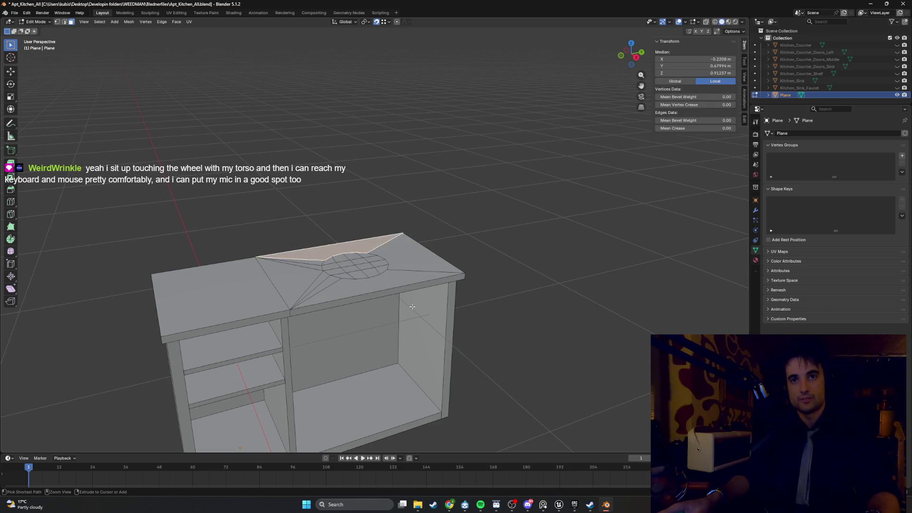
key("ctrl+z")
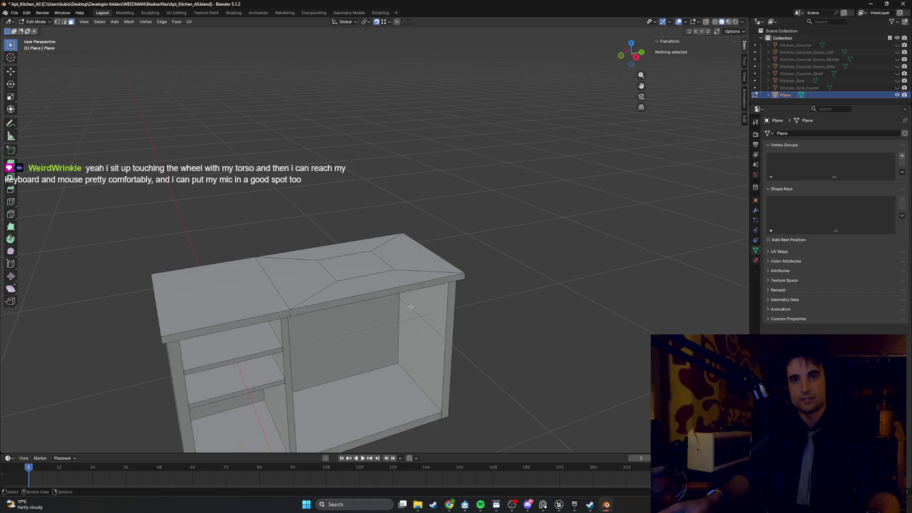
Inset the top inner face of the counter again.
middle_click_drag(411, 306, 376, 251)
left_click(356, 304)
mouse_move(357, 304)
middle_mouse_down()
mouse_move(359, 361)
mouse_move(358, 305)
mouse_move(381, 321)
mouse_move(343, 322)
middle_mouse_up()
key("i")
left_click(375, 316)
In X-ray, reposition the inset face with Y and X axis-locked moves.
key("alt+z")
key("g")
key("x")
mouse_move(301, 291)
middle_mouse_down("alt")
mouse_move(309, 350)
mouse_move(327, 288)
middle_mouse_up("alt")
key("y")
left_click(347, 285)
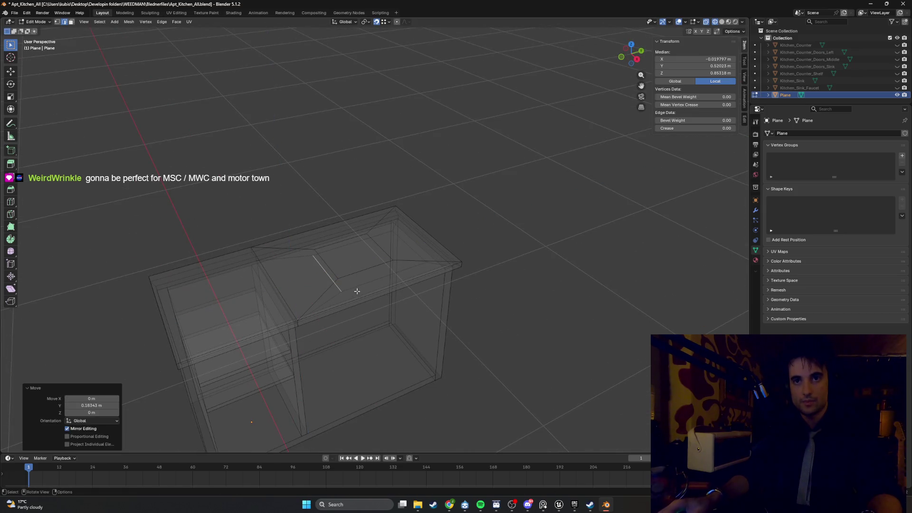
key("g")
key("z")
key("y")
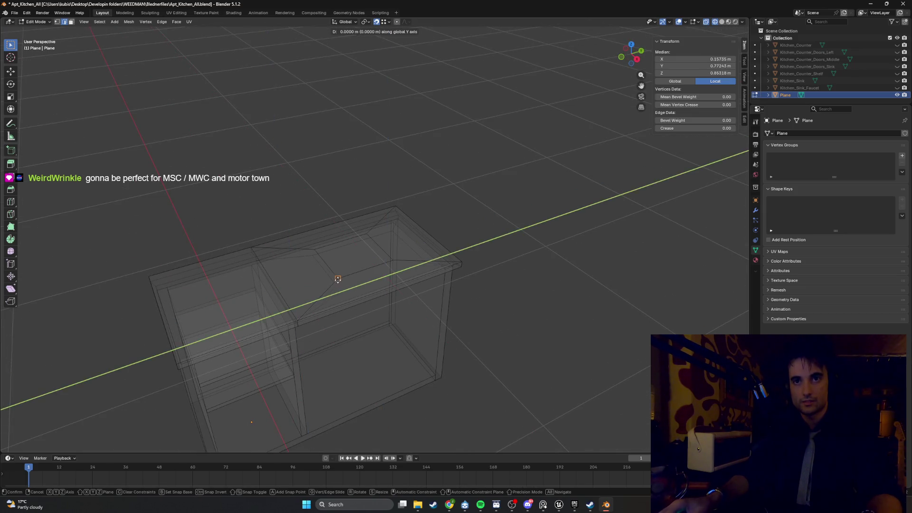
key("x")
left_click(337, 276)
middle_click_drag(337, 276, 341, 283)
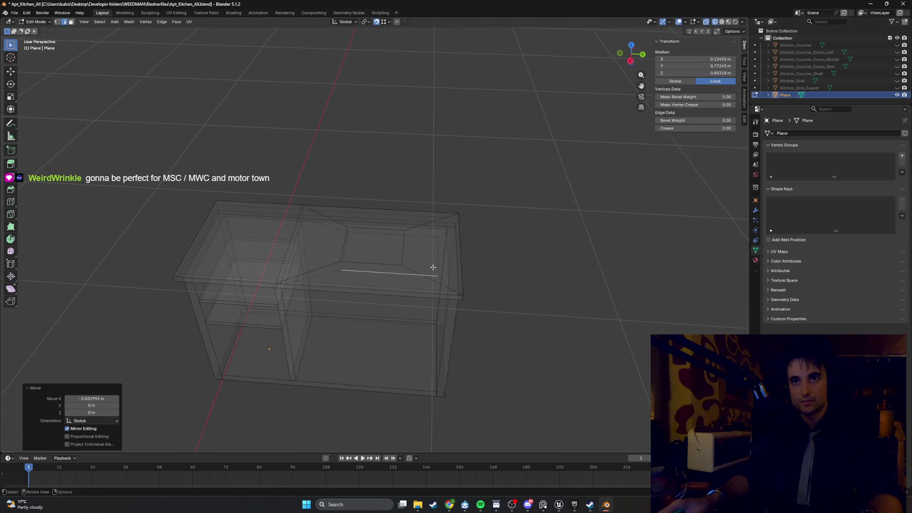
key("g")
key("y")
left_click(396, 262)
Shift one side edge of the inset 0.033 m along X, then deselect all.
mouse_move(396, 263)
middle_mouse_down()
mouse_move(326, 261)
mouse_move(452, 279)
middle_mouse_up()
left_click(447, 291)
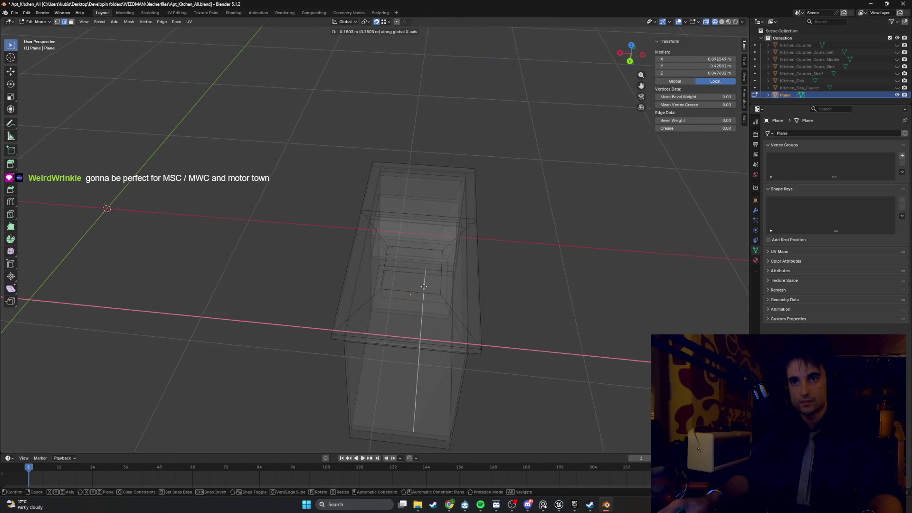
key("g")
key("x")
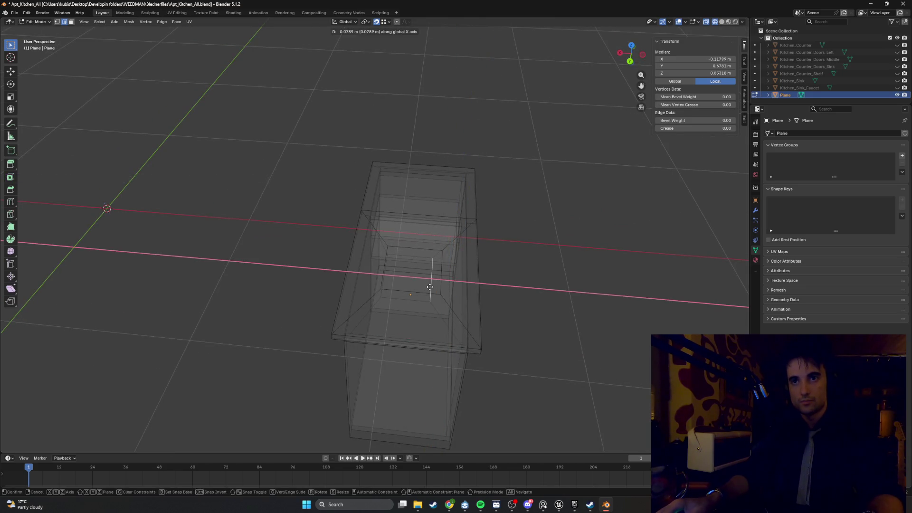
left_click(439, 287)
mouse_move(438, 287)
middle_mouse_down()
mouse_move(386, 290)
mouse_move(448, 352)
middle_mouse_up()
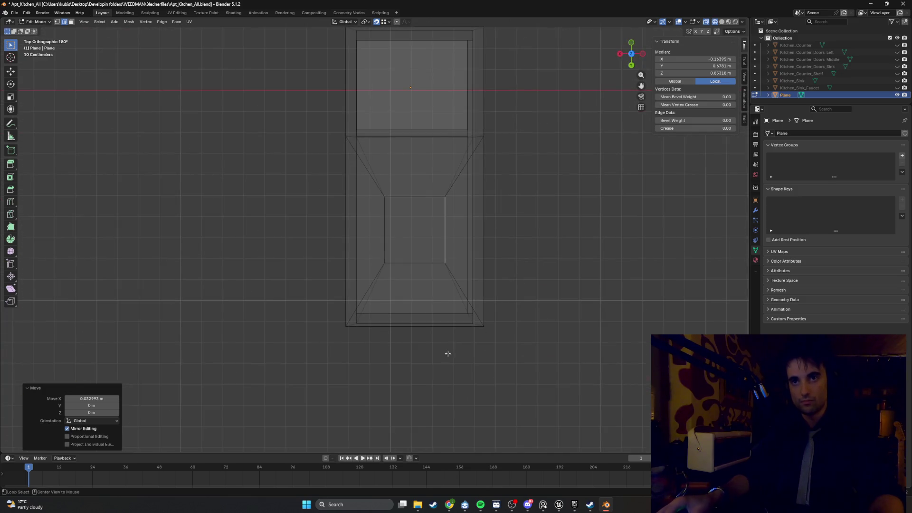
scroll(432, 291, "up", 3)
mouse_move(432, 292)
middle_mouse_down()
mouse_move(422, 295)
mouse_move(484, 263)
middle_mouse_up()
key("alt+a")
Select the sink faces and subdivide them with 3 cuts.
left_click(374, 265)
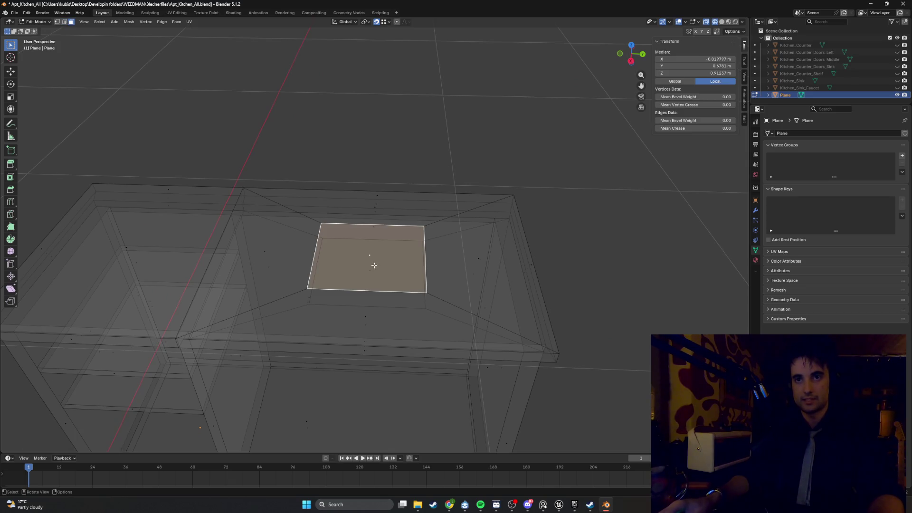
mouse_move(390, 293)
middle_mouse_down()
mouse_move(391, 234)
mouse_move(364, 355)
middle_mouse_up()
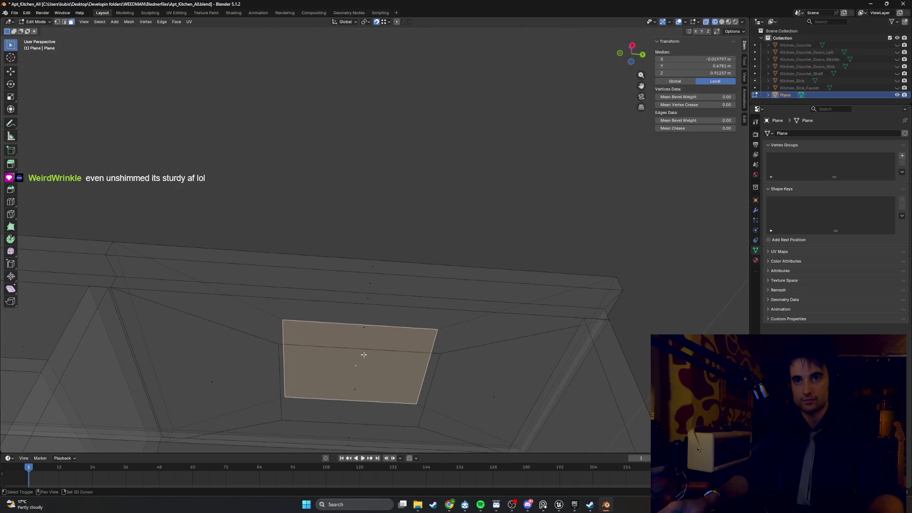
left_click(353, 388, "shift")
mouse_move(353, 388)
middle_mouse_down()
mouse_move(363, 361)
mouse_move(373, 398)
middle_mouse_up()
right_click(405, 251)
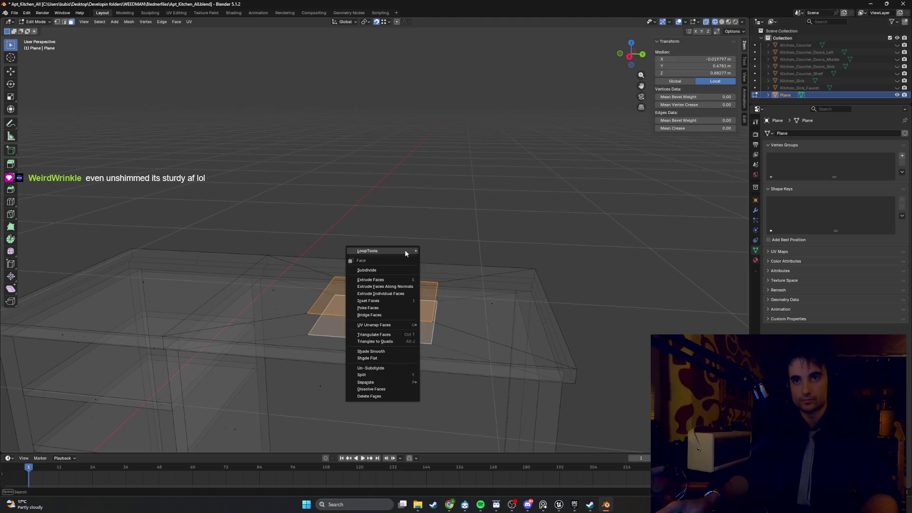
left_click(397, 269)
middle_click_drag(427, 254, 306, 341)
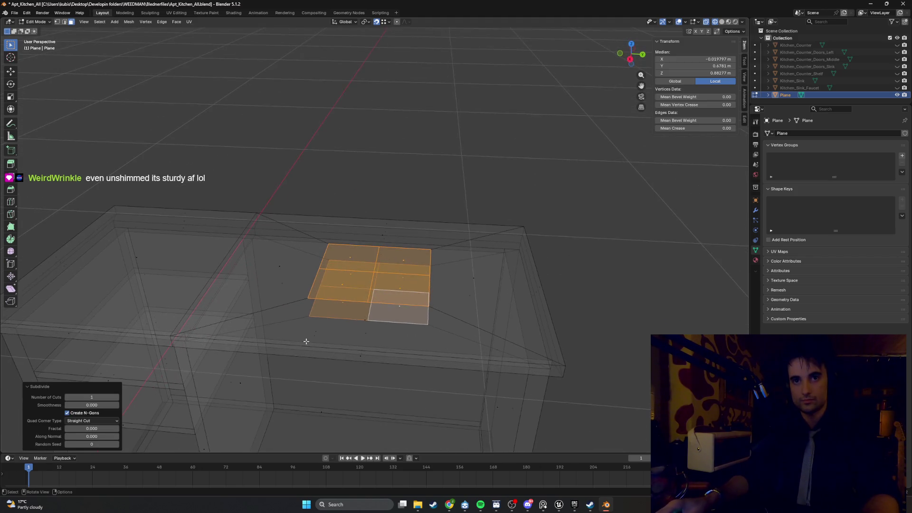
left_click(117, 398)
left_click(116, 397)
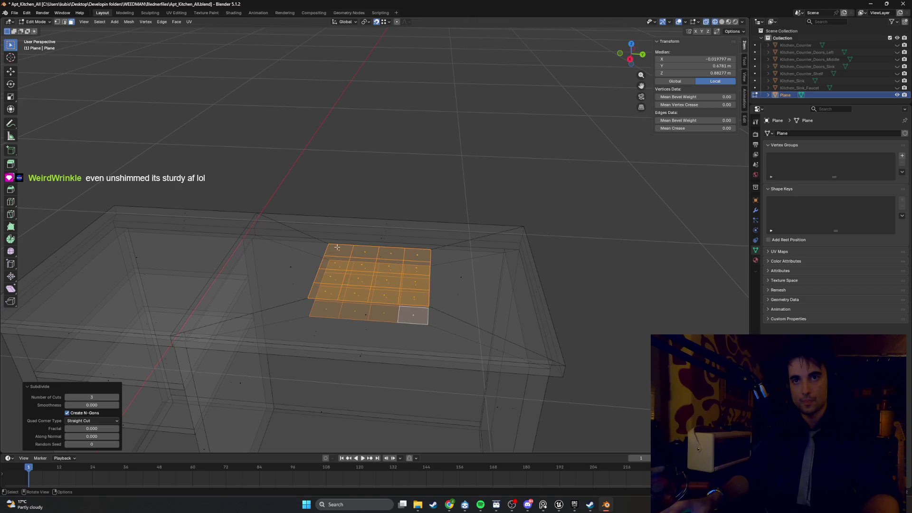
Round the gridded faces into a circle with LoopTools Circle, then deselect.
right_click(432, 205)
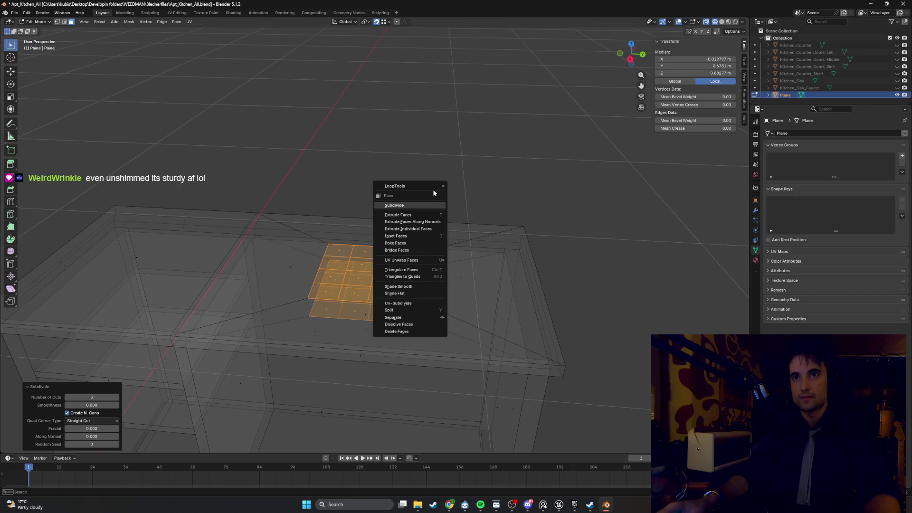
mouse_move(434, 186)
left_click(470, 192)
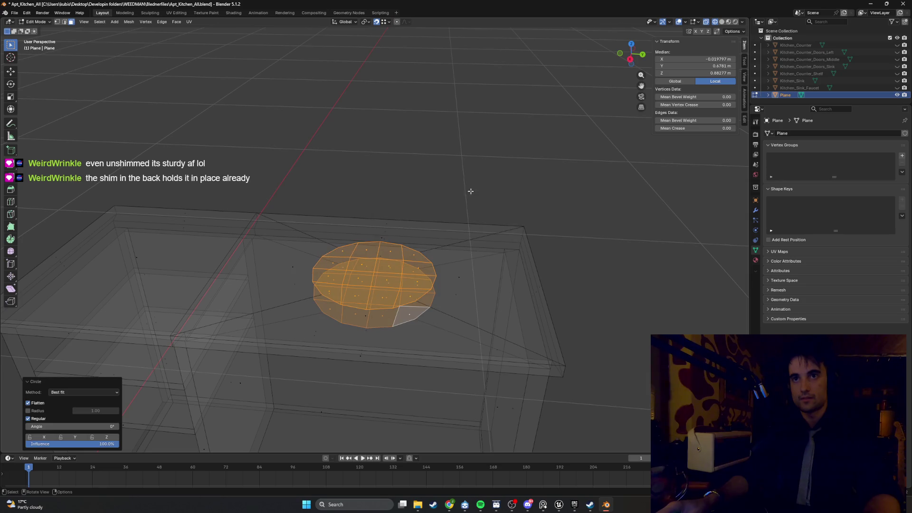
left_click(442, 201)
mouse_move(441, 201)
middle_mouse_down()
mouse_move(415, 238)
mouse_move(444, 234)
mouse_move(407, 257)
mouse_move(416, 259)
mouse_move(379, 295)
mouse_move(378, 209)
middle_mouse_up()
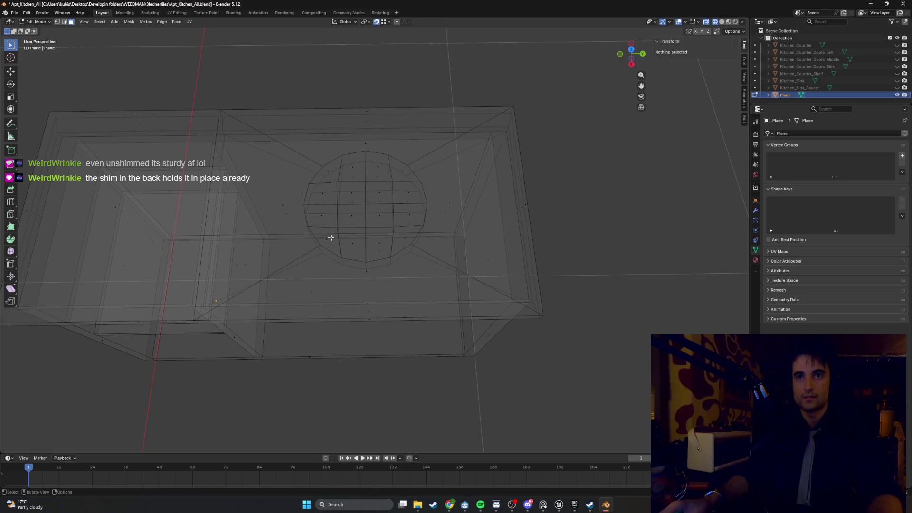
Select the face below the circle and switch the viewport to solid shading.
left_click(281, 207)
key("ctrl+r")
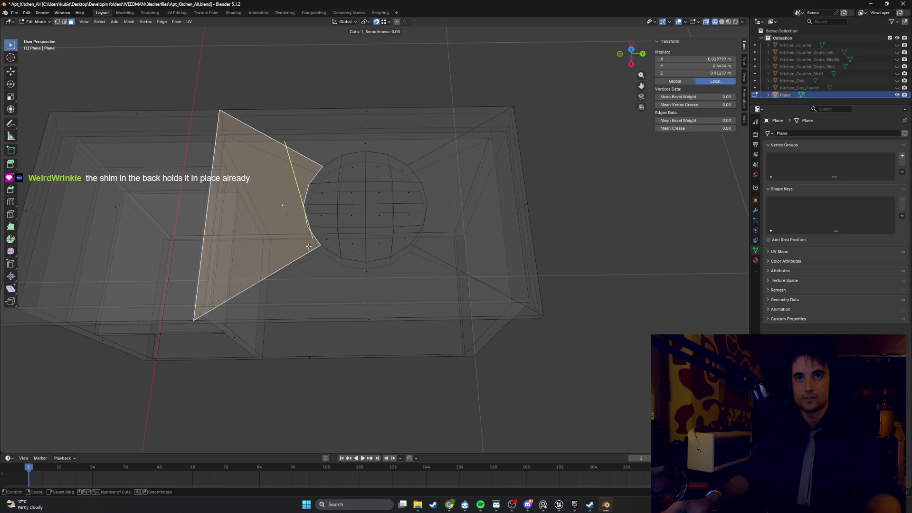
right_click(353, 277)
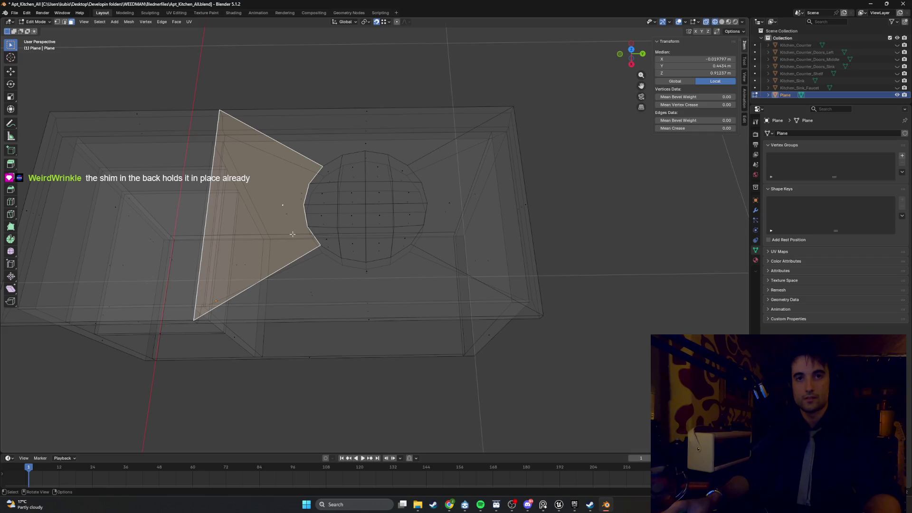
left_click(367, 272)
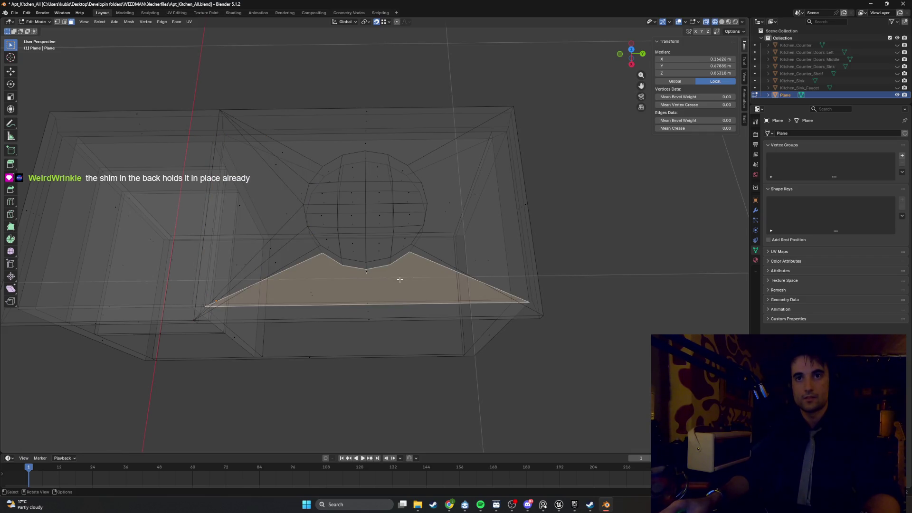
middle_click_drag(399, 280, 389, 256)
key("z")
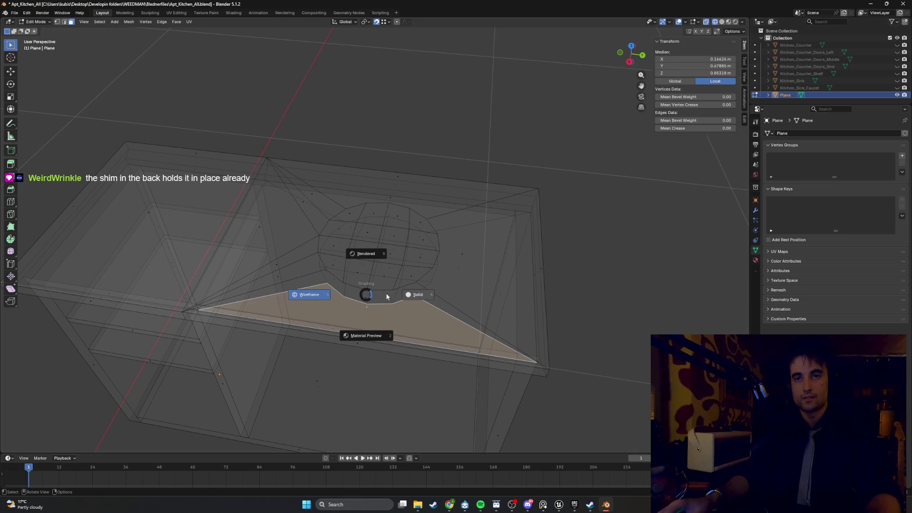
left_click(396, 298)
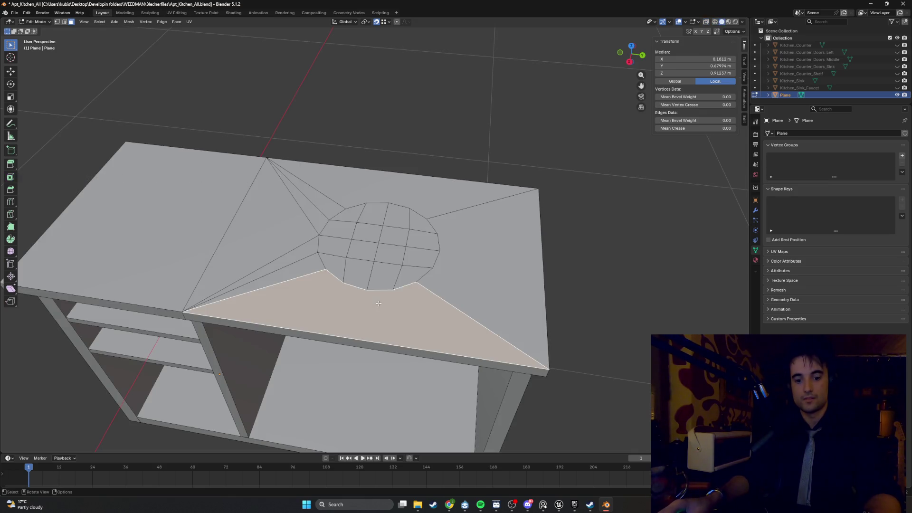
Triangulate the faces below, right of and behind the circle with Ctrl+T.
key("ctrl+t")
left_click(475, 266)
key("ctrl+t")
left_click(399, 188)
key("ctrl+t")
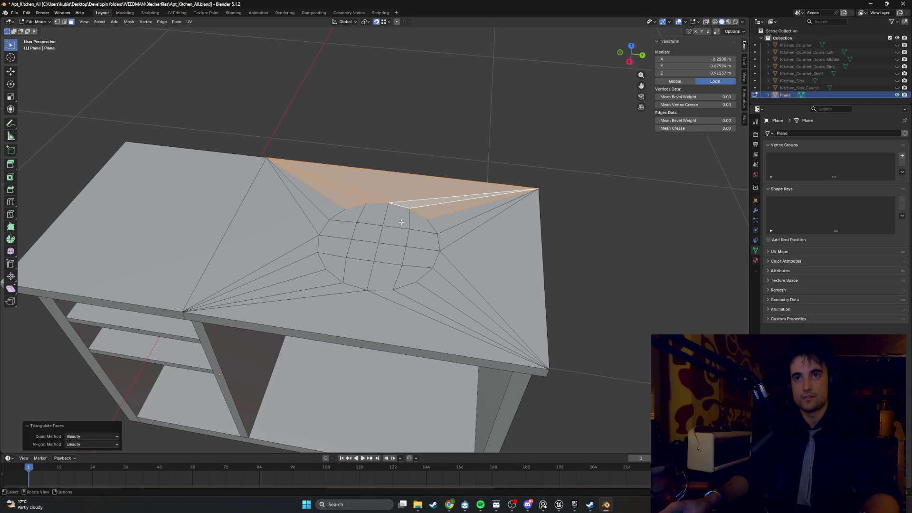
Triangulate the face strips left, right and below the circle, then deselect everything.
mouse_move(401, 222)
middle_mouse_down()
mouse_move(379, 175)
mouse_move(331, 264)
middle_mouse_up()
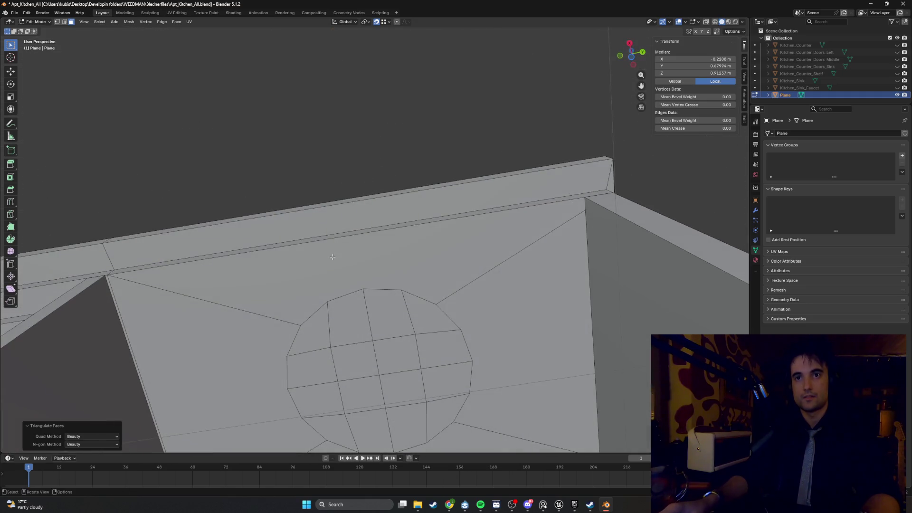
left_click(279, 342)
left_click(496, 345)
middle_click_drag(494, 347, 438, 351)
left_click(438, 364)
key("ctrl+t")
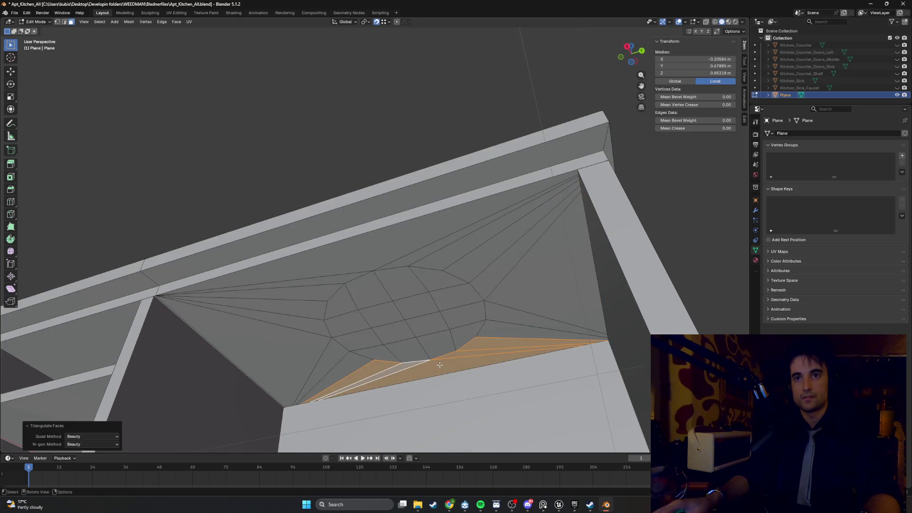
left_click(614, 270)
middle_click_drag(613, 270, 601, 273)
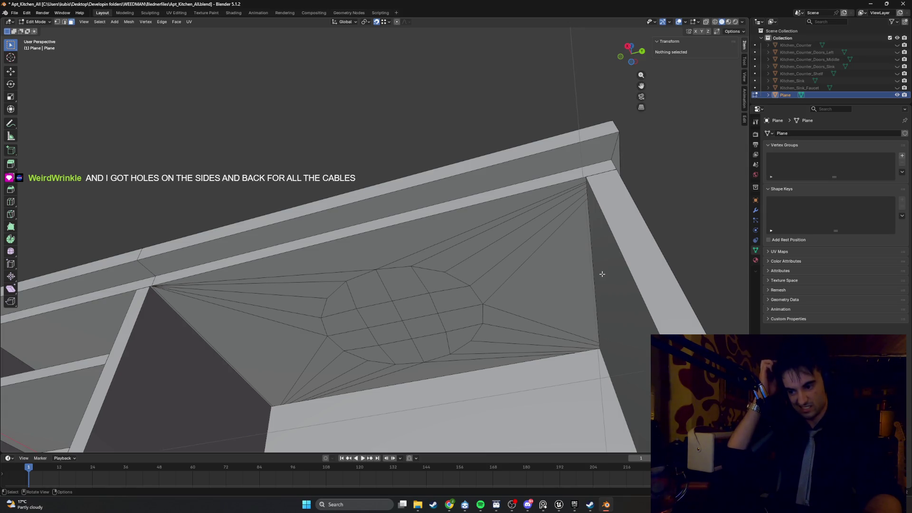
From above, select the circle's faces and delete them from the counter top.
mouse_move(592, 271)
middle_mouse_down()
mouse_move(459, 367)
mouse_move(435, 267)
middle_mouse_up()
left_click_drag(379, 187, 345, 148)
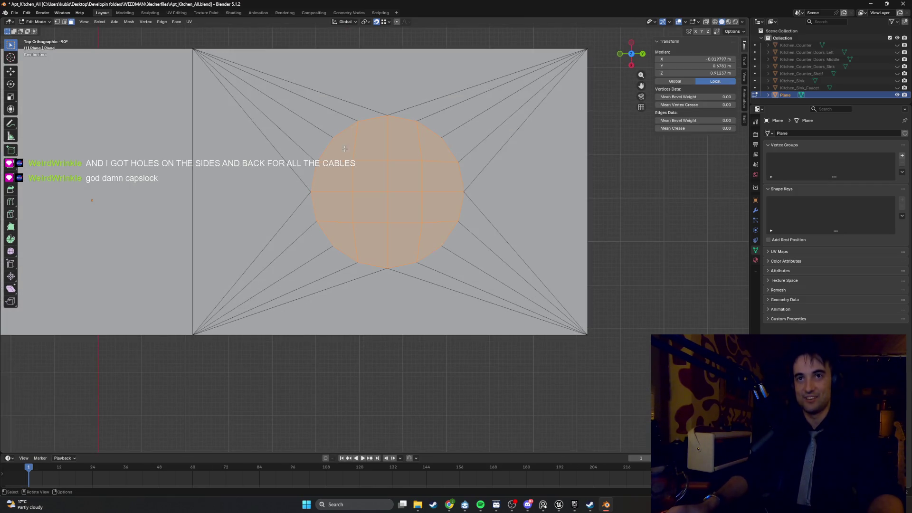
key("x")
left_click(360, 180)
key("b")
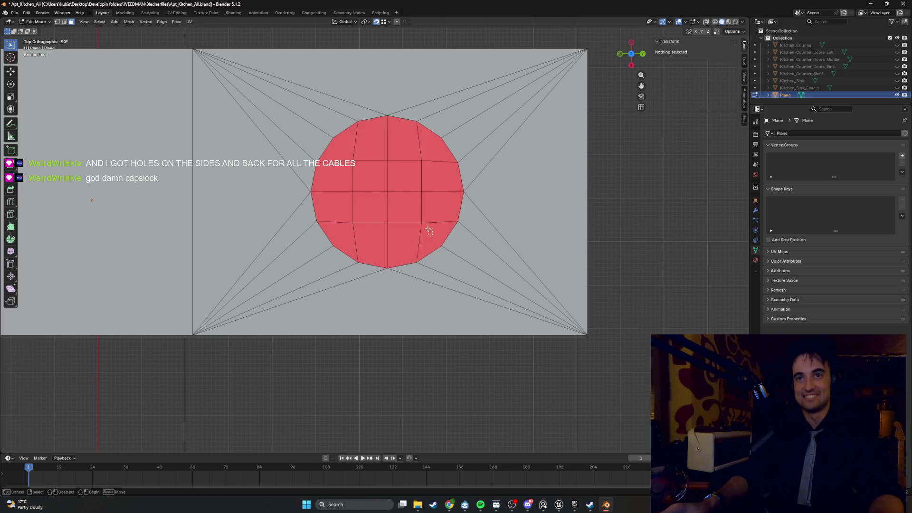
left_click_drag(342, 145, 342, 147)
key("x")
left_click(343, 147)
Orbit around the counter to inspect the round opening, then undo to restore the circle faces' selection.
mouse_move(342, 147)
middle_mouse_down()
mouse_move(364, 130)
mouse_move(326, 228)
mouse_move(393, 206)
mouse_move(424, 260)
mouse_move(427, 210)
mouse_move(461, 248)
mouse_move(280, 240)
mouse_move(364, 270)
mouse_move(481, 238)
mouse_move(409, 236)
mouse_move(446, 235)
mouse_move(401, 252)
mouse_move(434, 236)
mouse_move(405, 242)
mouse_move(483, 259)
mouse_move(356, 282)
mouse_move(227, 268)
middle_mouse_up()
scroll(425, 259, "down", 8)
scroll(364, 269, "up", 5)
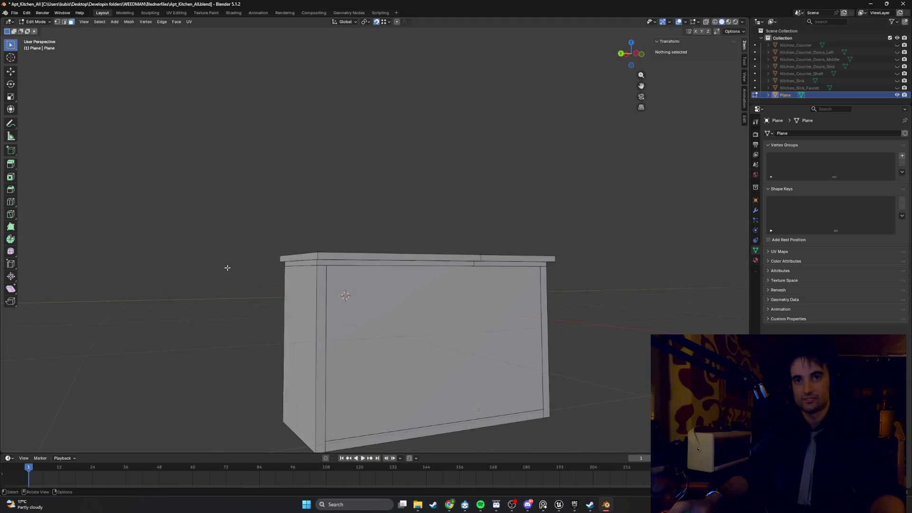
middle_click_drag(328, 272, 475, 259)
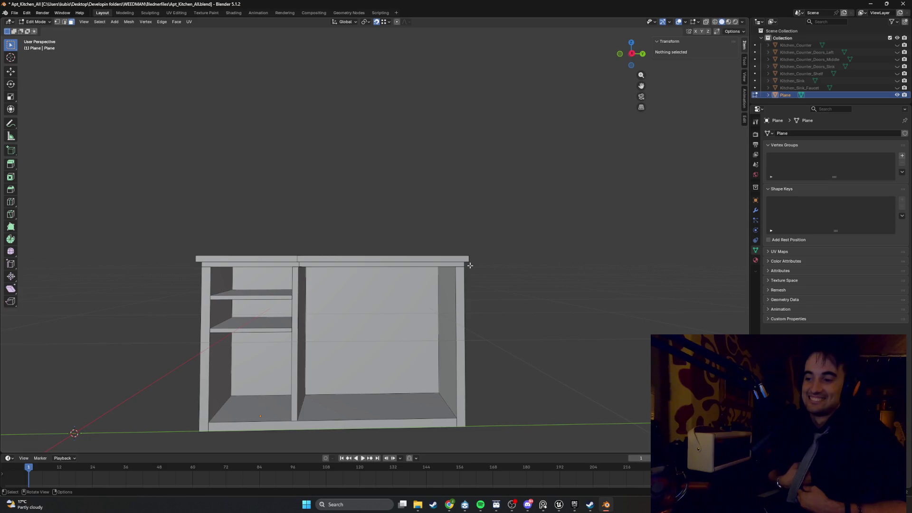
scroll(468, 264, "down", 6)
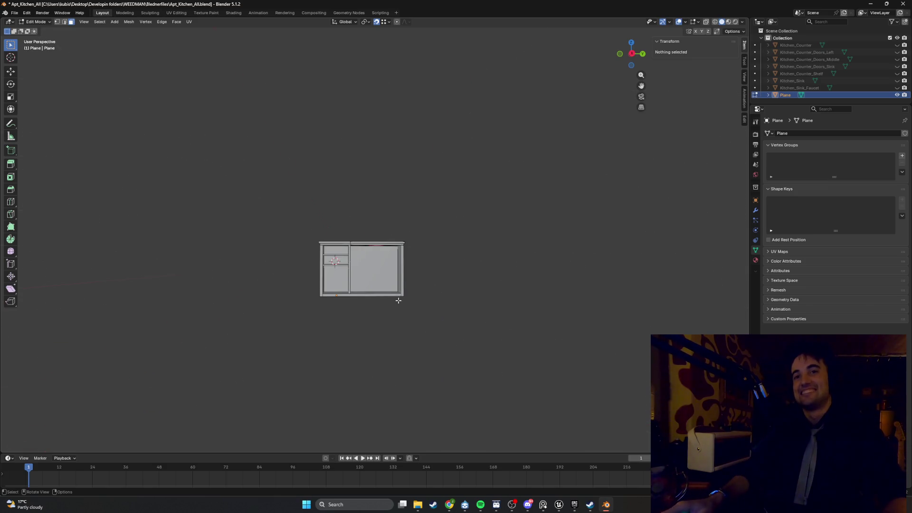
mouse_move(398, 300)
middle_mouse_down()
mouse_move(399, 323)
mouse_move(309, 296)
mouse_move(304, 266)
mouse_move(323, 342)
mouse_move(312, 304)
mouse_move(383, 295)
mouse_move(377, 317)
mouse_move(367, 290)
middle_mouse_up()
scroll(398, 323, "up", 5)
key("ctrl+z")
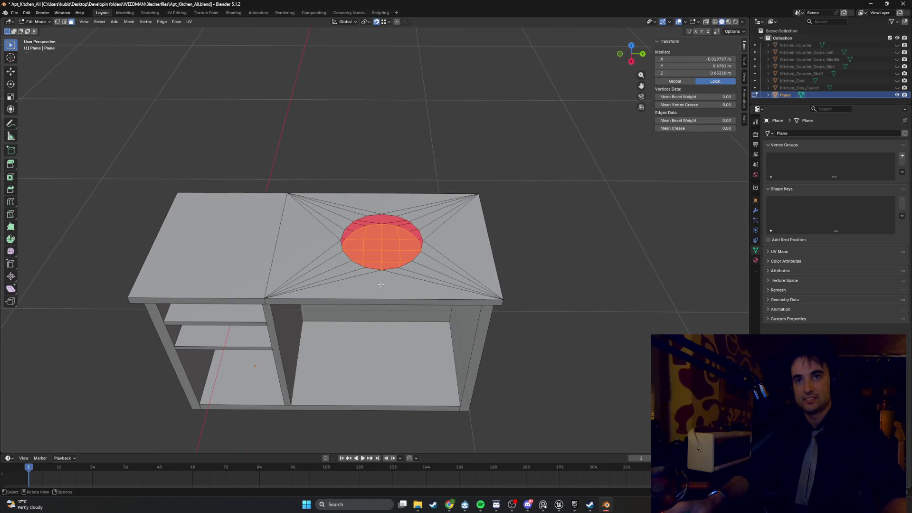
Separate the selected circle faces into their own object, Plane.001.
key("p")
left_click(394, 264)
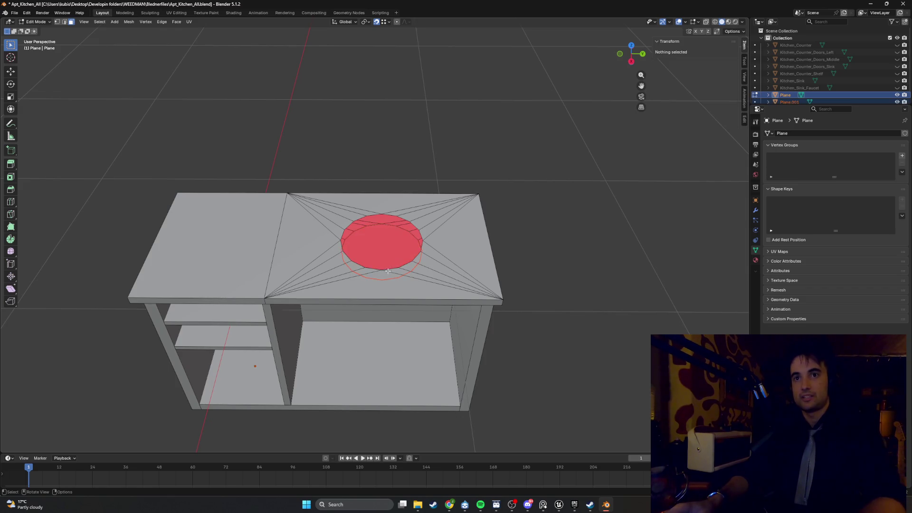
mouse_move(394, 264)
middle_mouse_down()
mouse_move(404, 268)
mouse_move(389, 246)
mouse_move(418, 257)
mouse_move(405, 261)
middle_mouse_up()
scroll(768, 94, "down", 1)
key("Tab")
key("Tab")
key("Tab")
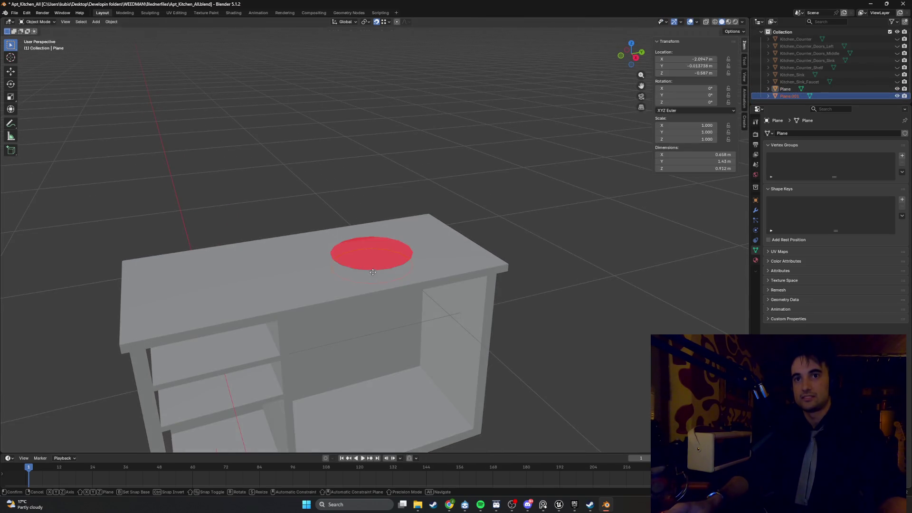
Raise Plane.001 straight up 0.3325 m above the counter and return to Edit Mode.
key("g")
key("z")
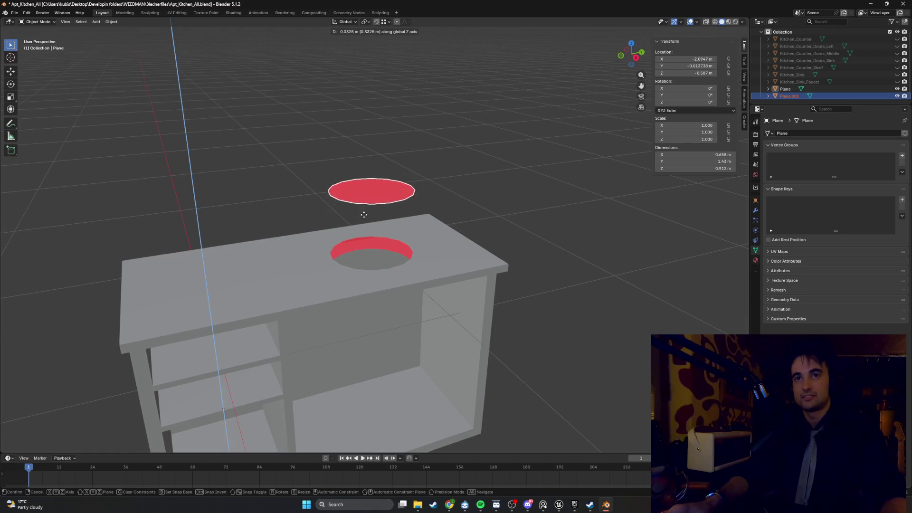
left_click(364, 214)
mouse_move(369, 202)
middle_mouse_down()
mouse_move(386, 186)
mouse_move(377, 209)
mouse_move(372, 179)
mouse_move(334, 147)
mouse_move(338, 181)
mouse_move(306, 238)
mouse_move(356, 190)
mouse_move(370, 149)
mouse_move(366, 237)
mouse_move(361, 228)
mouse_move(373, 223)
mouse_move(376, 238)
middle_mouse_up()
key("Tab")
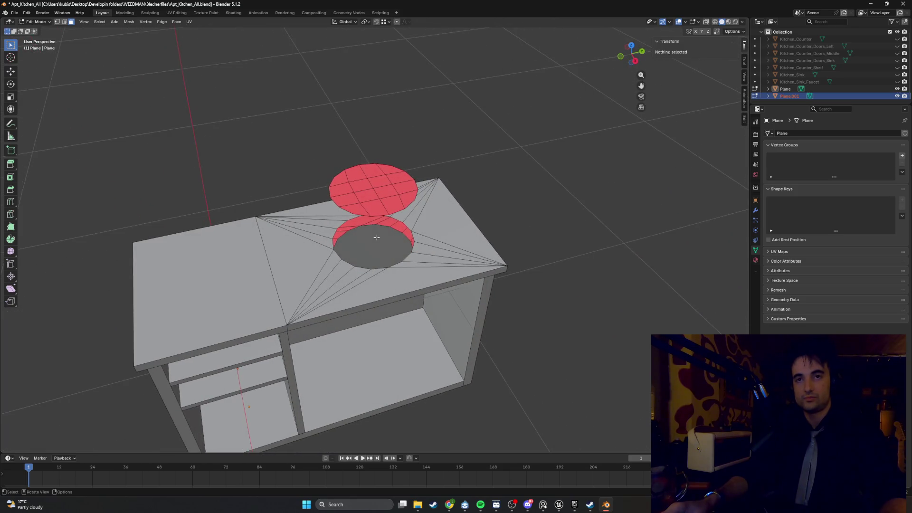
Select the disc faces and rotate them 180° around X to flip the disc.
left_click_drag(355, 175, 355, 176)
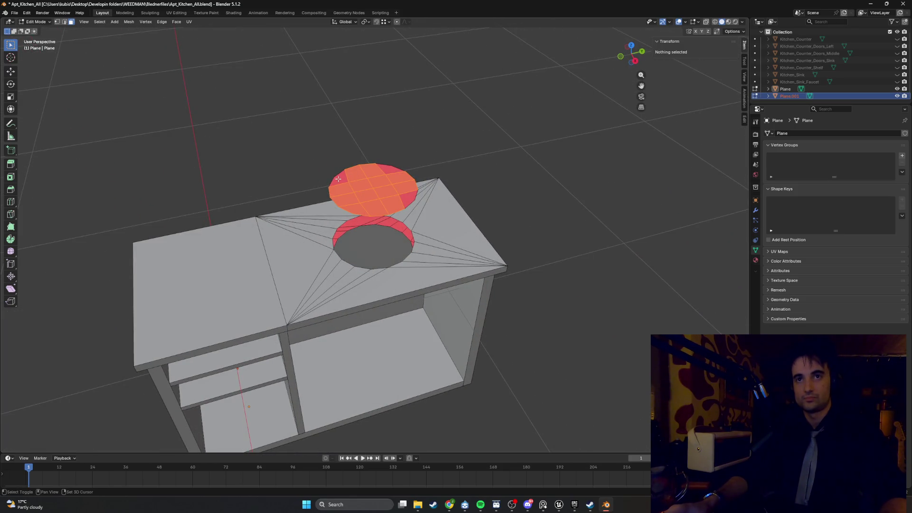
left_click(338, 179, "shift")
key("e")
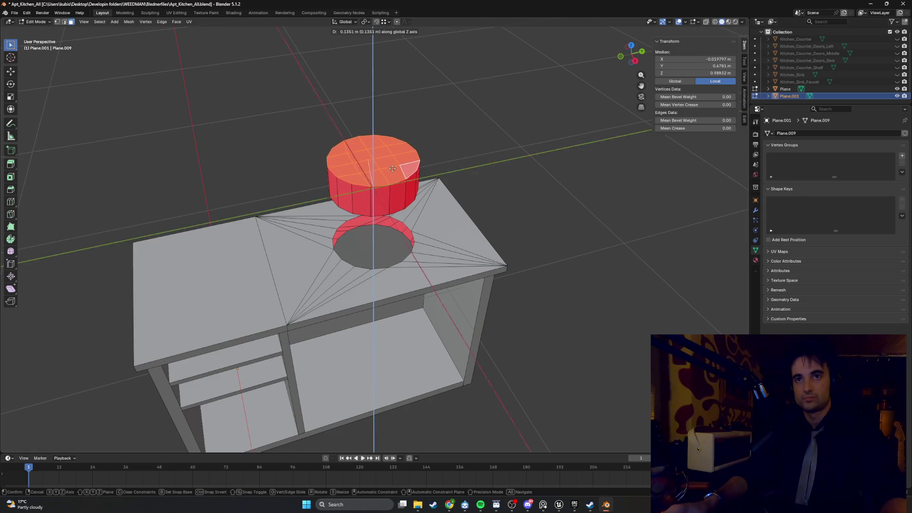
key("Escape")
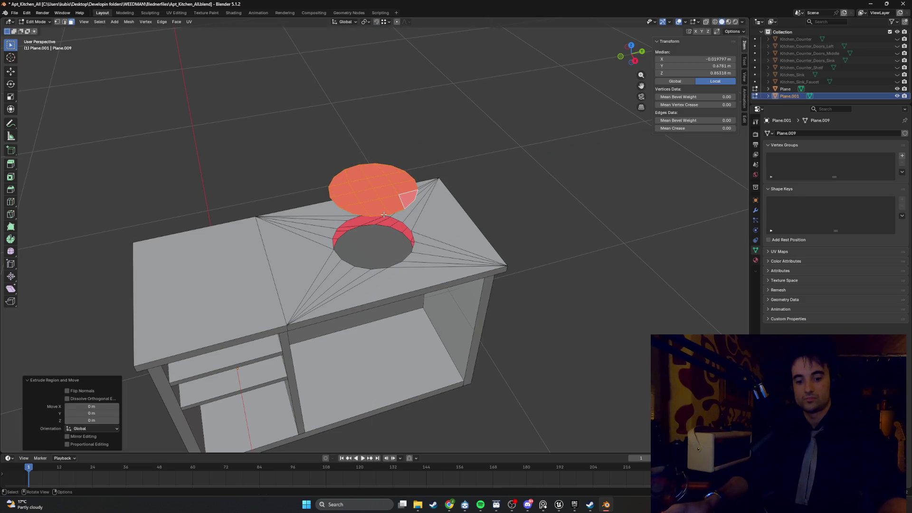
key("r")
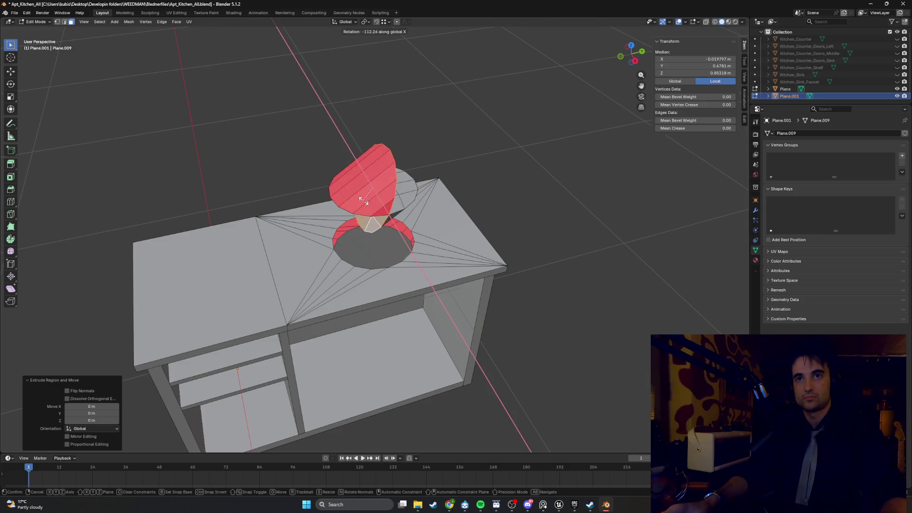
key("Escape")
left_click(410, 206, "shift")
left_click(407, 198, "ctrl")
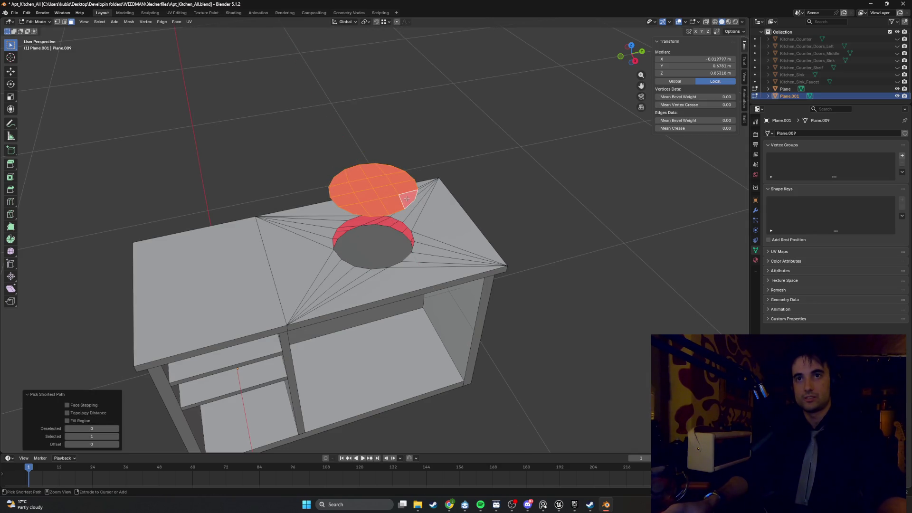
key("r")
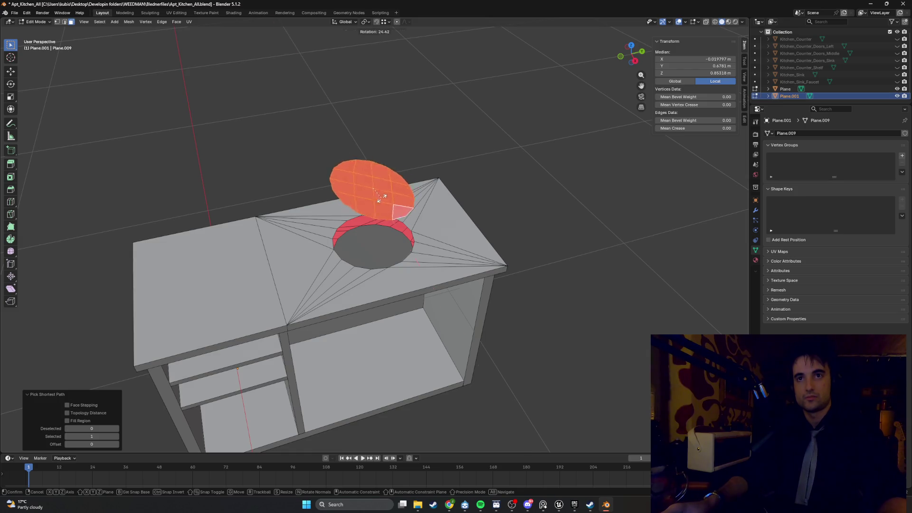
type("x")
type("180")
key("Return")
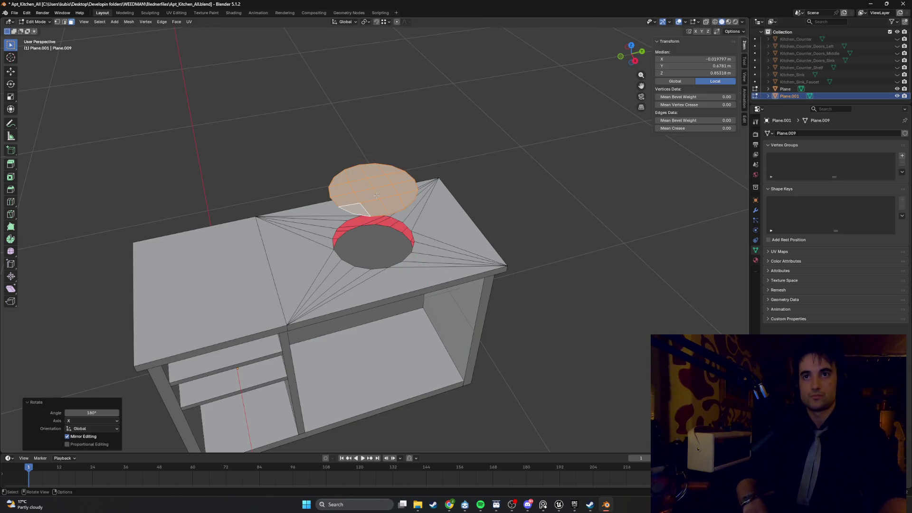
Flip the disc's normals with Alt+N and check it from the side.
mouse_move(376, 195)
middle_mouse_down()
mouse_move(353, 161)
mouse_move(355, 172)
middle_mouse_up()
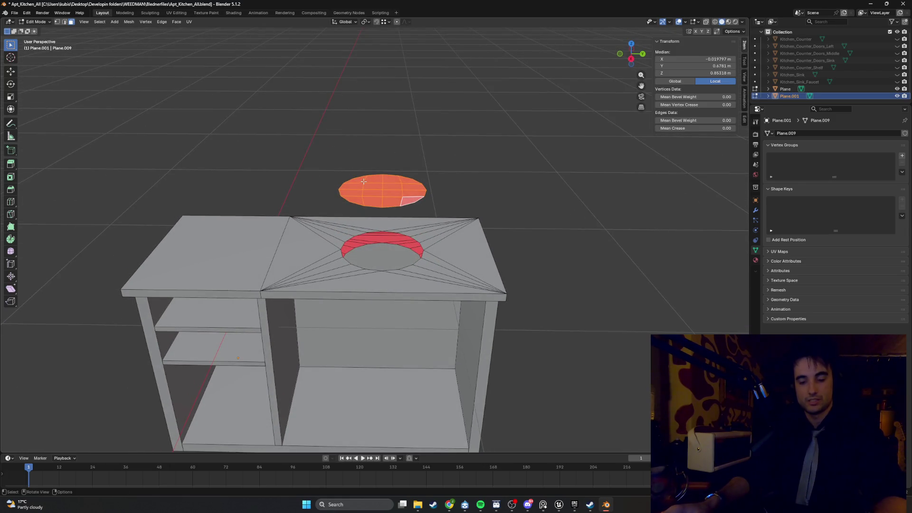
key("alt+n")
left_click(362, 181)
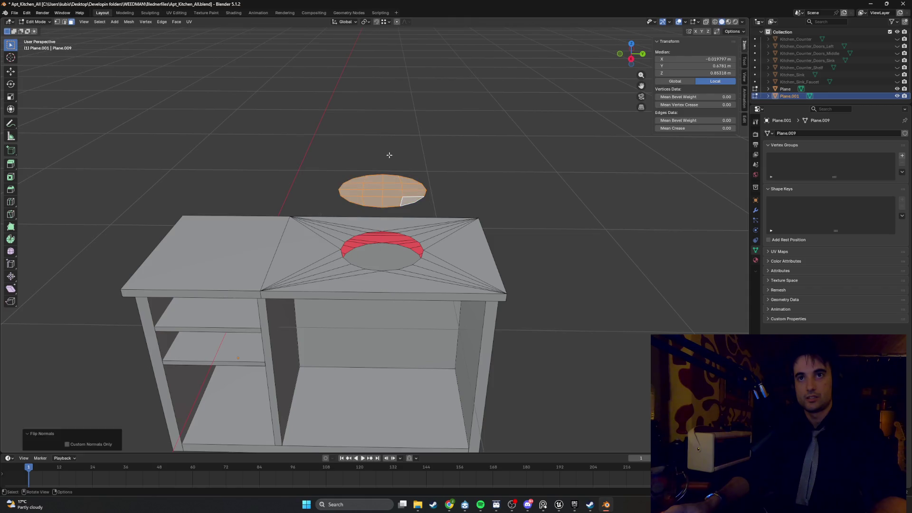
middle_click_drag(362, 181, 350, 177)
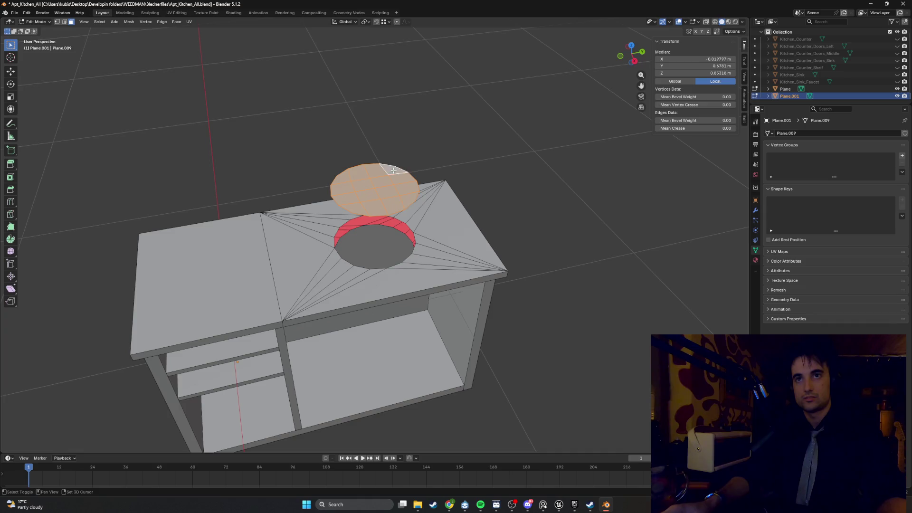
mouse_move(393, 170)
middle_mouse_down()
mouse_move(382, 159)
mouse_move(370, 164)
mouse_move(352, 203)
middle_mouse_up()
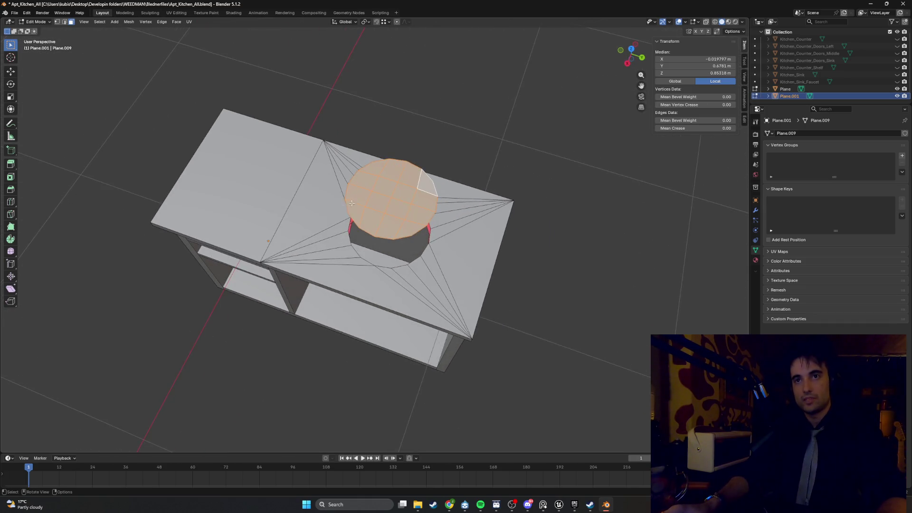
middle_click_drag(452, 164, 454, 179)
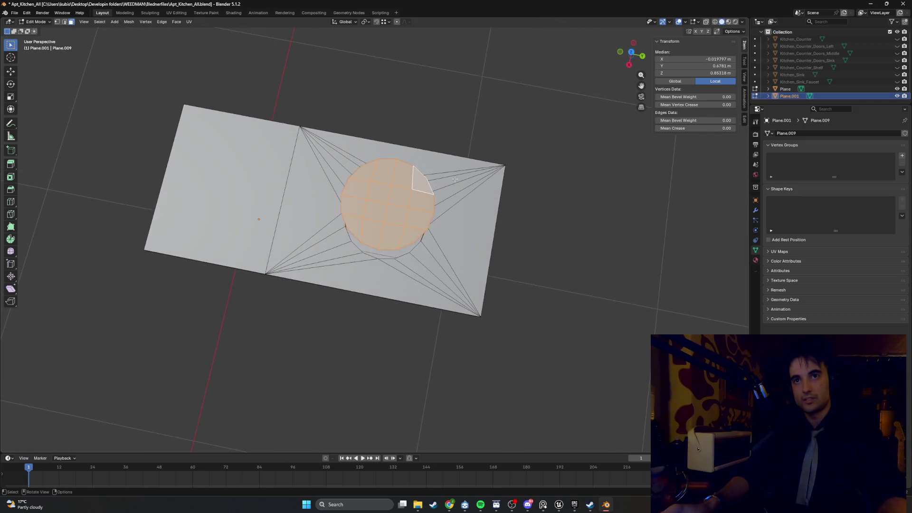
In X-ray Top view, scale the disc up to 1.031.
key("grave")
key("alt+z")
key("KP_7")
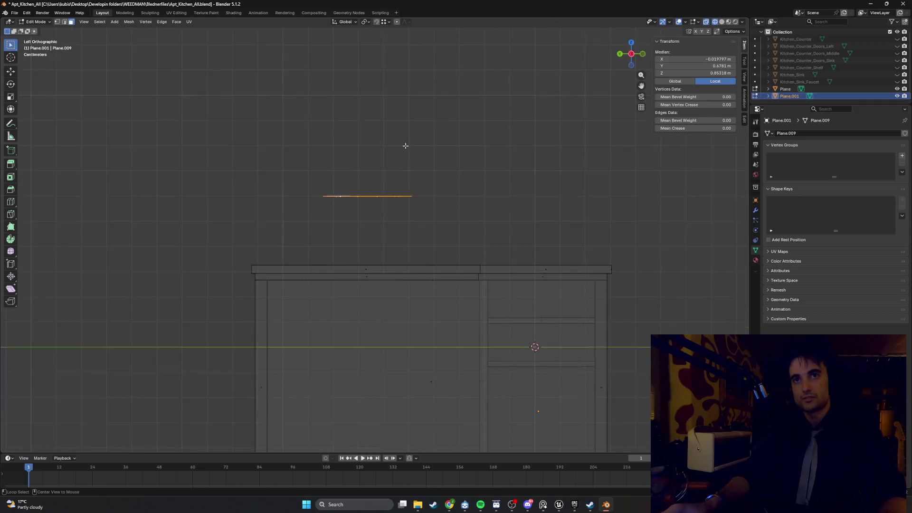
scroll(371, 228, "up", 6)
key("s")
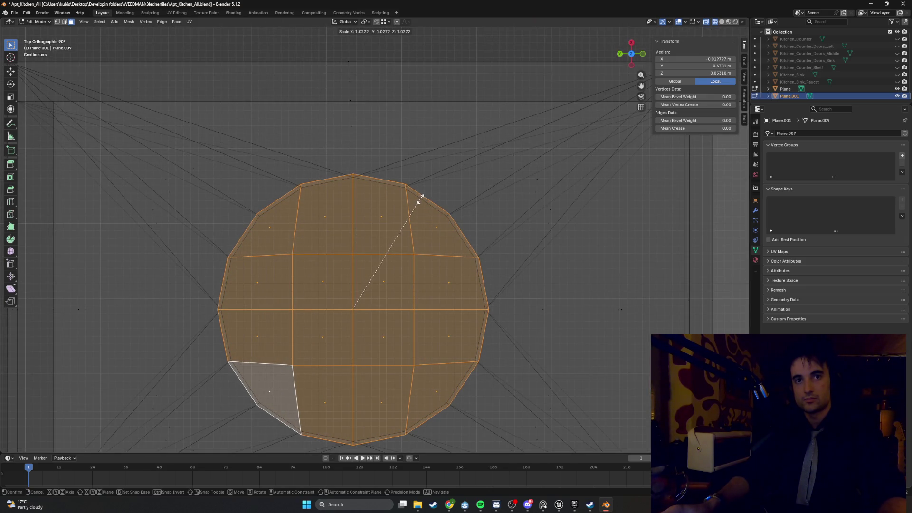
left_click(420, 198)
Extrude the disc 0.228 m upward into a cylinder, back in solid shading and Object Mode.
middle_click_drag(421, 199, 376, 190)
scroll(375, 190, "down", 5)
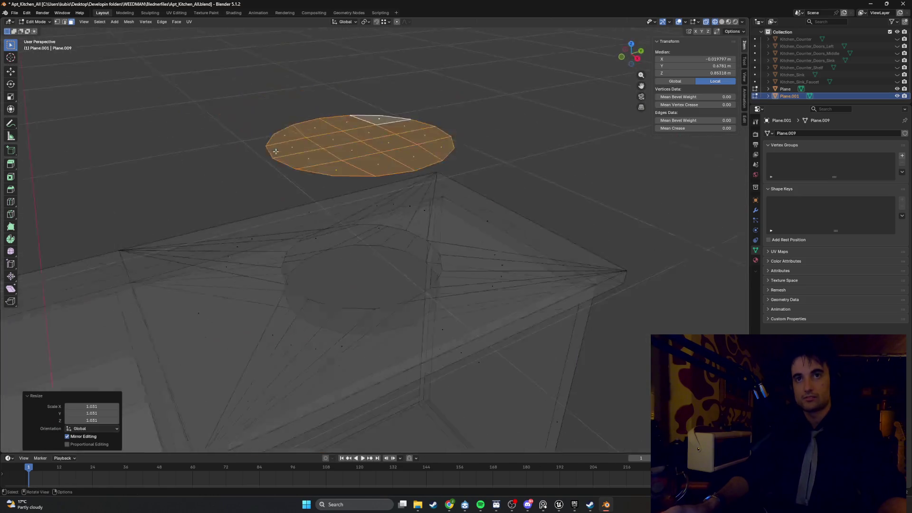
middle_click_drag(370, 143, 359, 134)
key("e")
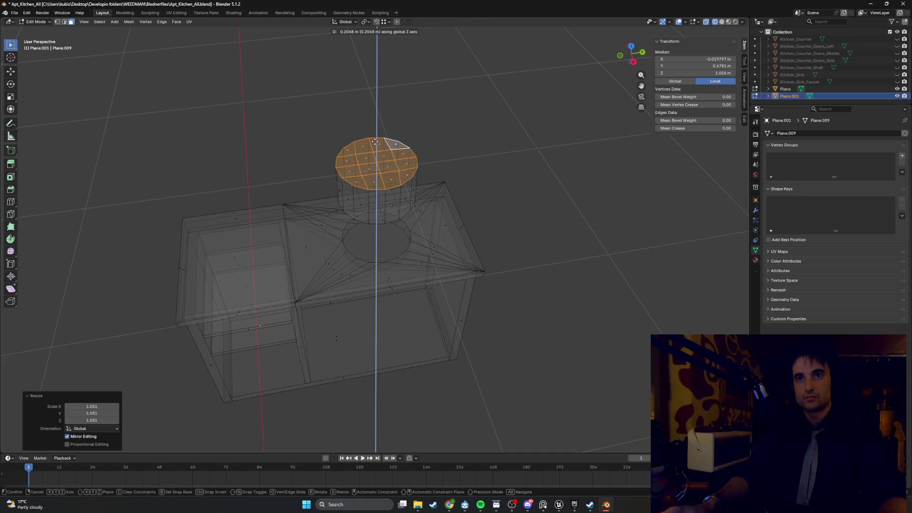
left_click(376, 139)
mouse_move(376, 139)
middle_mouse_down()
mouse_move(405, 134)
mouse_move(390, 154)
middle_mouse_up()
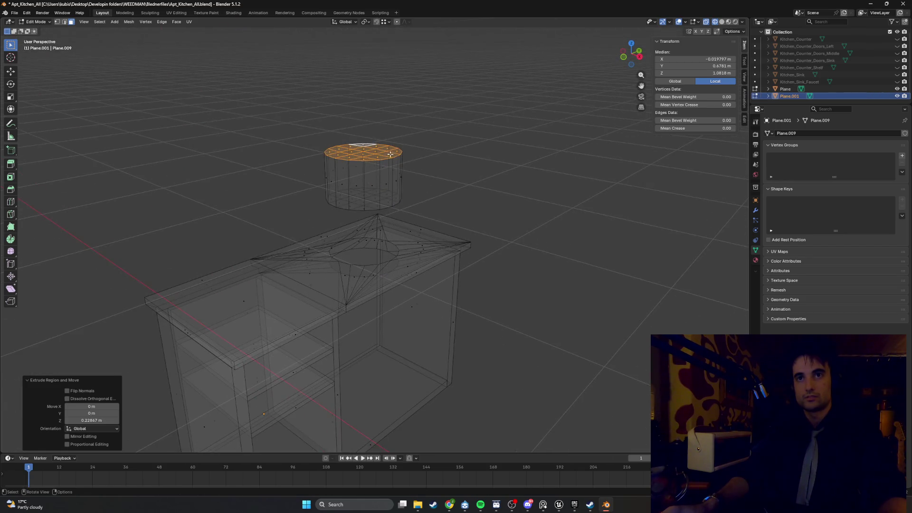
key("shift+z")
scroll(391, 161, "down", 5)
scroll(395, 216, "up", 4)
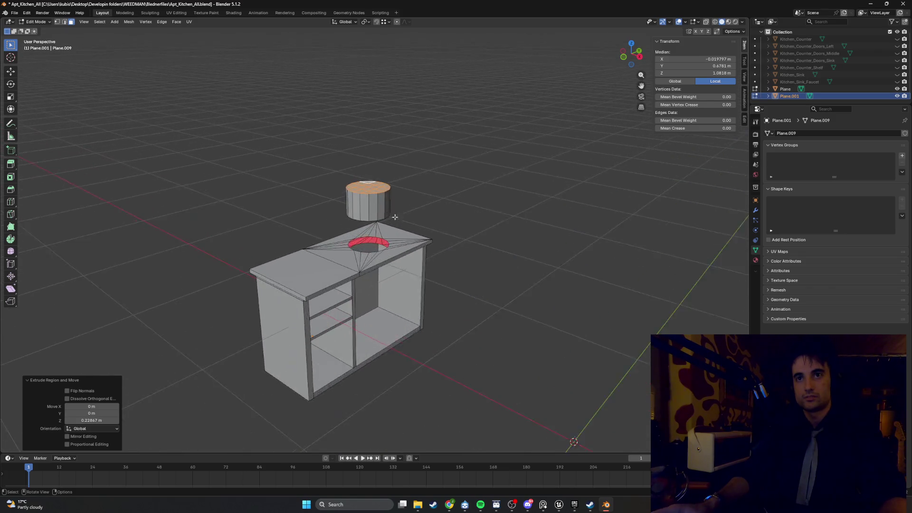
scroll(394, 217, "up", 6)
key("Tab")
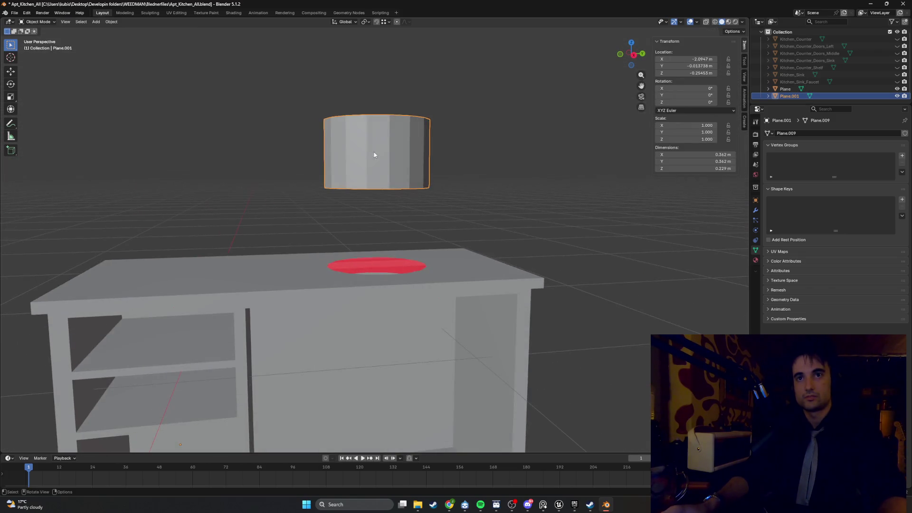
Set the cylinder's origin to its geometry.
key("g")
key("Escape")
middle_click_drag(360, 237, 401, 164)
right_click(379, 190)
mouse_move(375, 205)
left_click(418, 212)
Lower the cylinder along Z into the counter's sink hole.
key("g")
key("z")
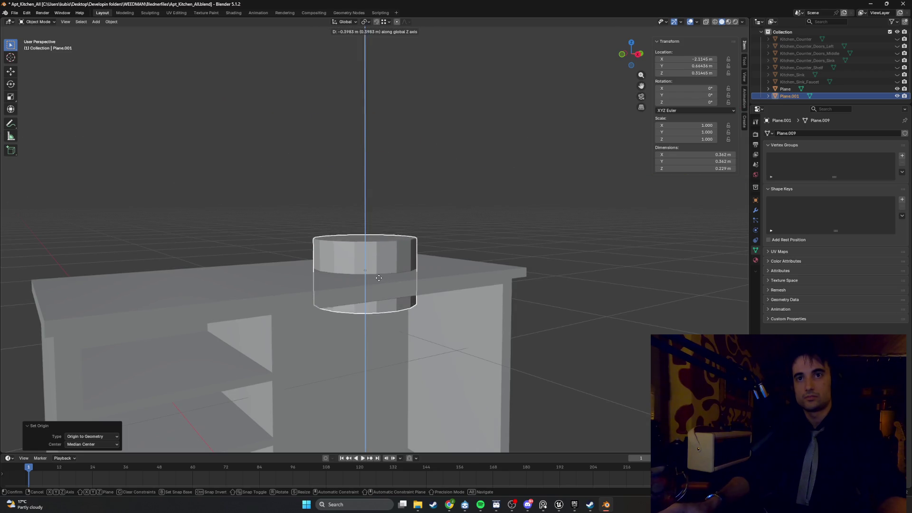
left_click(374, 304)
mouse_move(374, 305)
middle_mouse_down()
mouse_move(363, 284)
mouse_move(363, 306)
mouse_move(343, 289)
mouse_move(371, 261)
mouse_move(373, 230)
mouse_move(363, 235)
middle_mouse_up()
key("Tab")
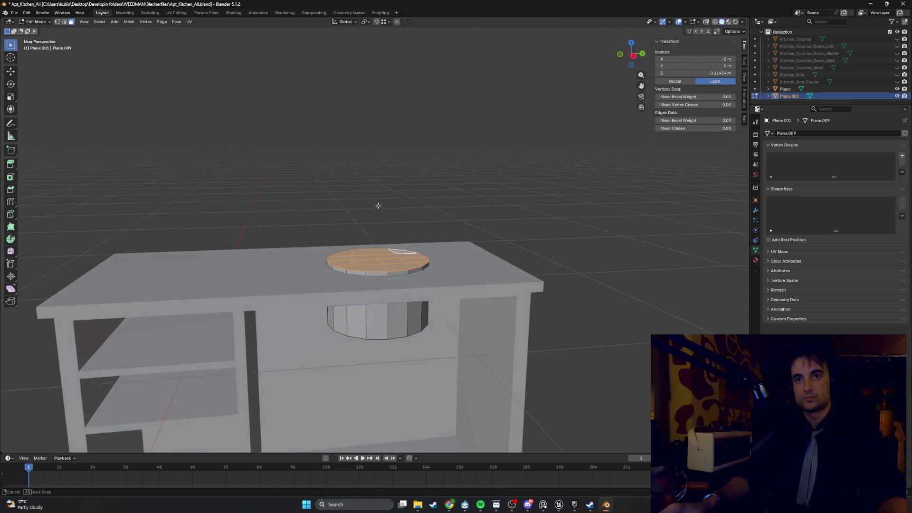
key("g")
key("z")
key("Escape")
key("Tab")
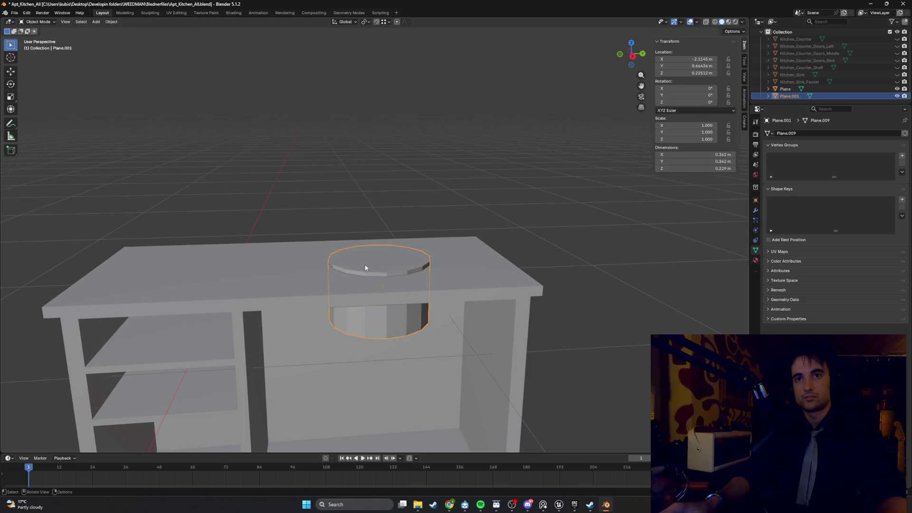
Reposition the cylinder higher above the counter hole and begin insetting its top faces.
key("g")
key("z")
left_click(383, 165)
mouse_move(383, 165)
middle_mouse_down()
mouse_move(411, 200)
mouse_move(385, 186)
mouse_move(364, 153)
mouse_move(377, 171)
middle_mouse_up()
key("ctrl+z")
key("g")
key("z")
left_click(366, 167)
key("Tab")
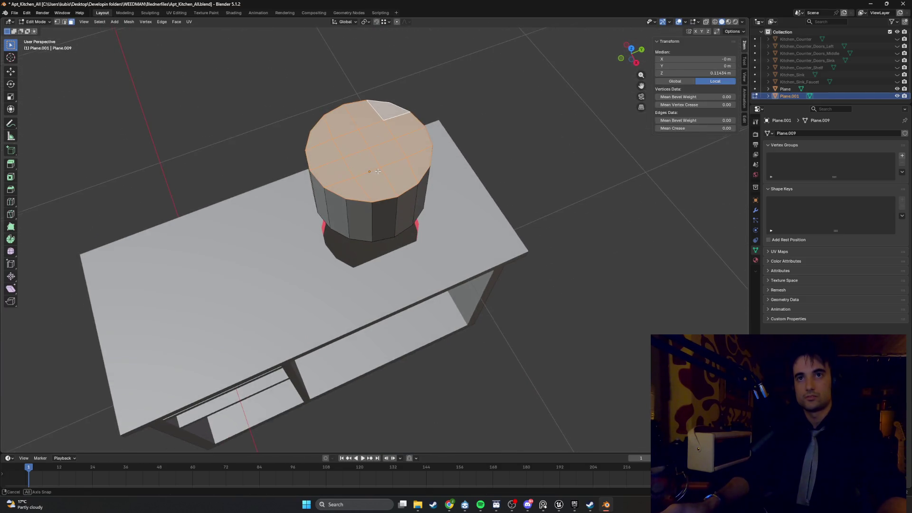
key("i")
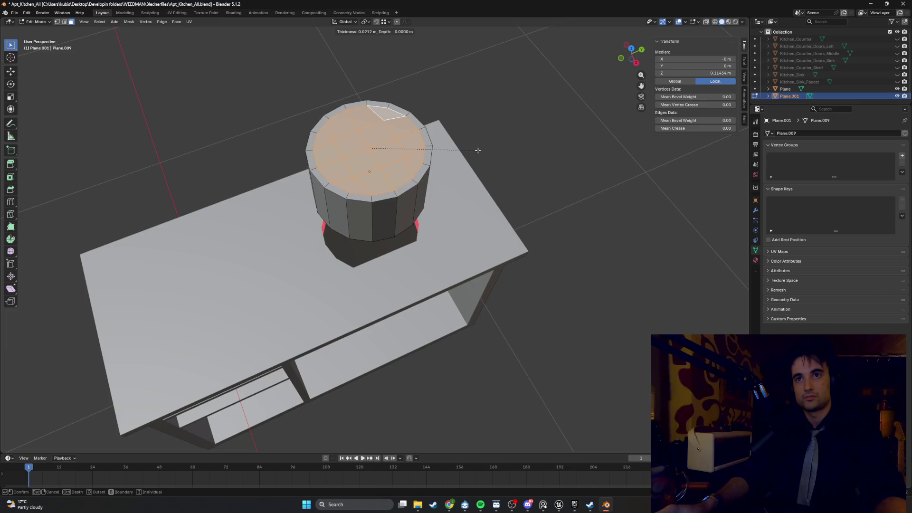
Confirm the ~0.02 m top inset and sink the inner face 0.194 m to hollow the cylinder.
left_click(478, 150)
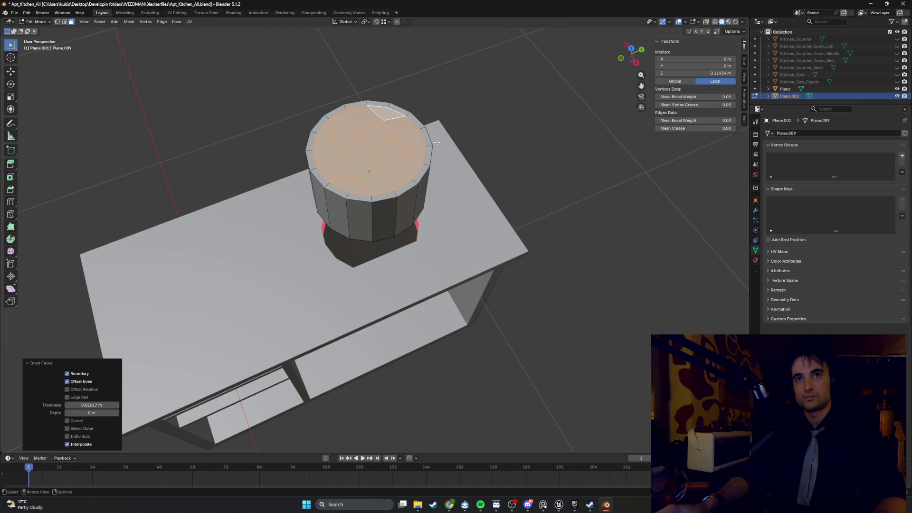
key("g")
key("z")
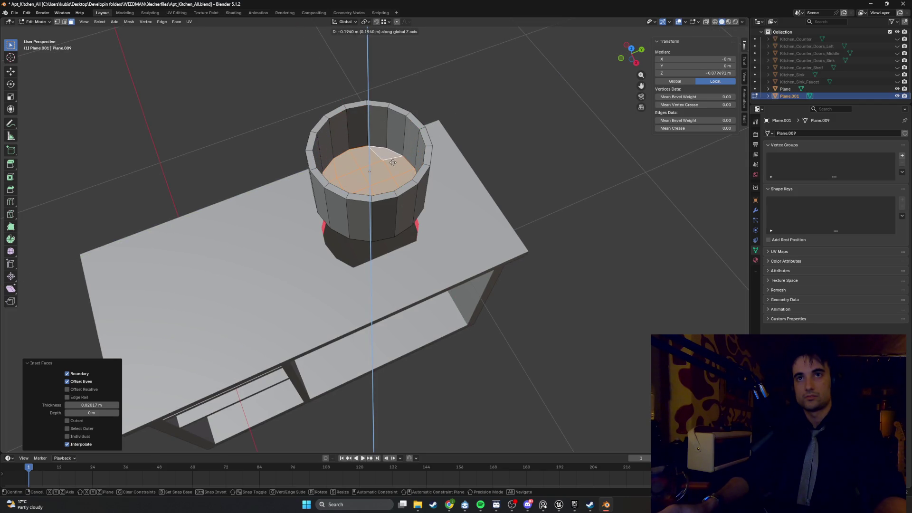
left_click(393, 163)
mouse_move(392, 163)
middle_mouse_down()
mouse_move(447, 131)
mouse_move(394, 199)
mouse_move(380, 138)
mouse_move(355, 200)
mouse_move(312, 206)
mouse_move(335, 180)
mouse_move(340, 149)
mouse_move(370, 163)
middle_mouse_up()
scroll(369, 161, "up", 5)
left_click(333, 197)
scroll(333, 197, "down", 3)
scroll(340, 148, "down", 3)
key("Tab")
Lower the hollow basin along Z so its rim sits in the countertop hole.
key("g")
key("z")
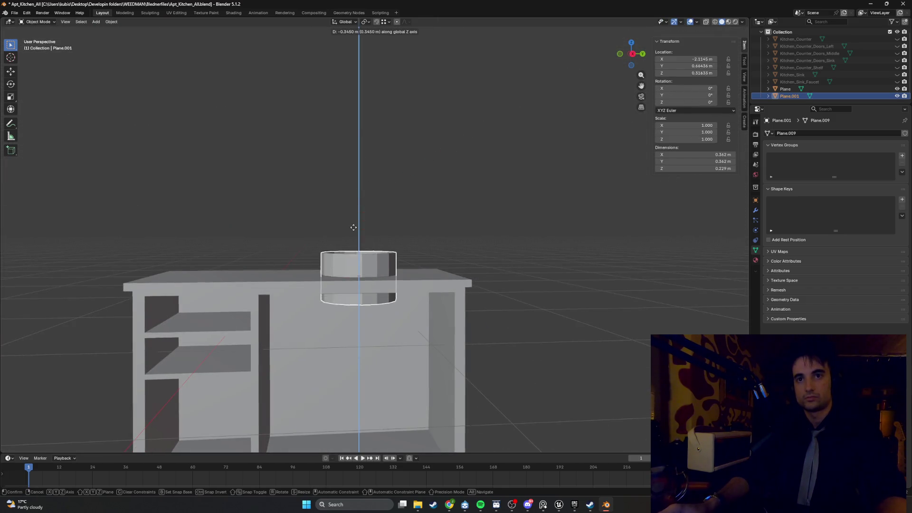
left_click(357, 246)
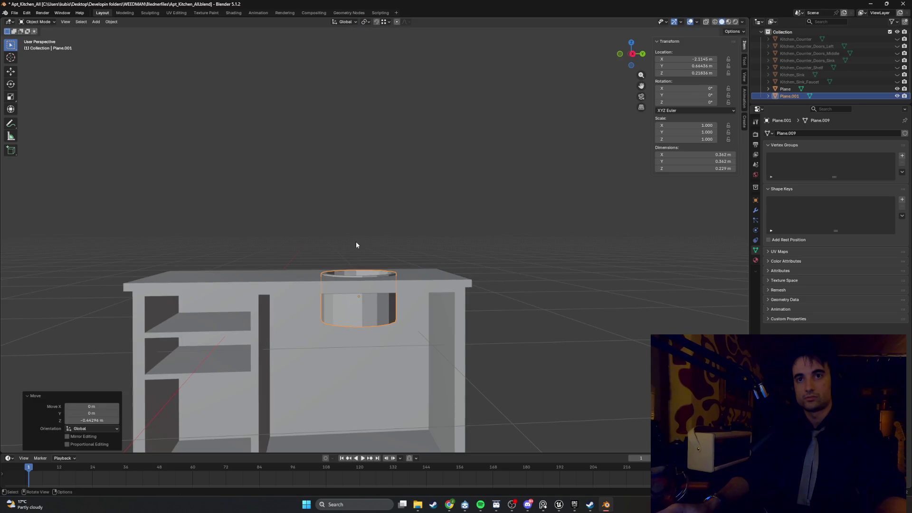
mouse_move(356, 246)
middle_mouse_down()
mouse_move(401, 267)
mouse_move(398, 279)
mouse_move(458, 240)
middle_mouse_up()
scroll(459, 239, "up", 3)
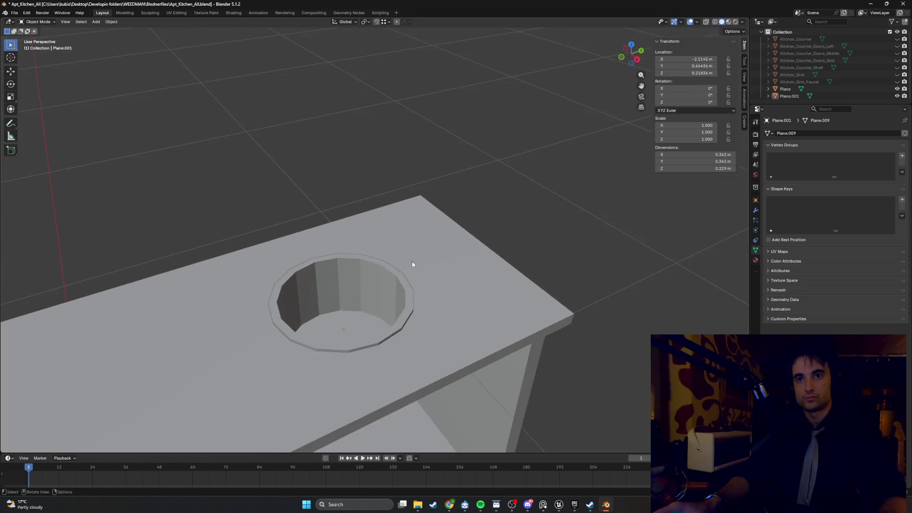
mouse_move(413, 264)
middle_mouse_down()
mouse_move(316, 241)
mouse_move(410, 265)
mouse_move(427, 257)
middle_mouse_up()
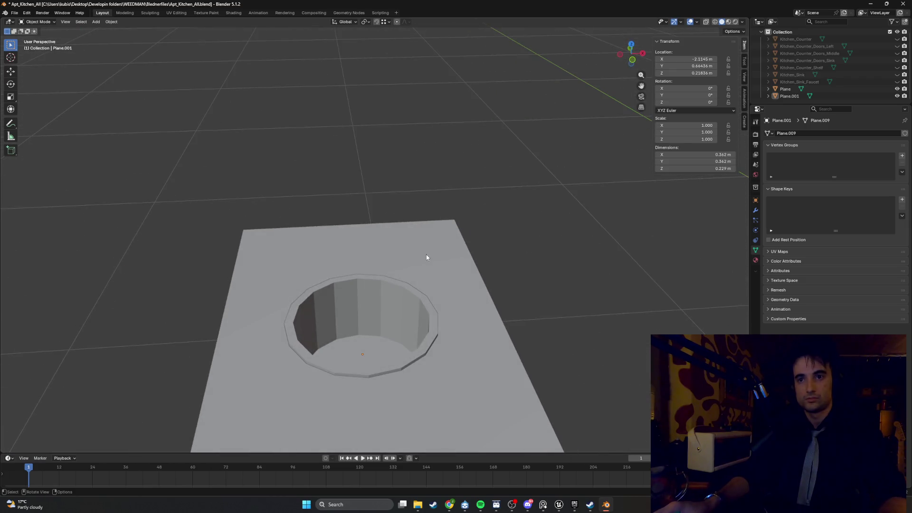
scroll(386, 282, "down", 2)
mouse_move(385, 283)
middle_mouse_down()
mouse_move(339, 272)
mouse_move(319, 226)
mouse_move(334, 220)
middle_mouse_up()
scroll(339, 272, "down", 5)
scroll(339, 275, "up", 5)
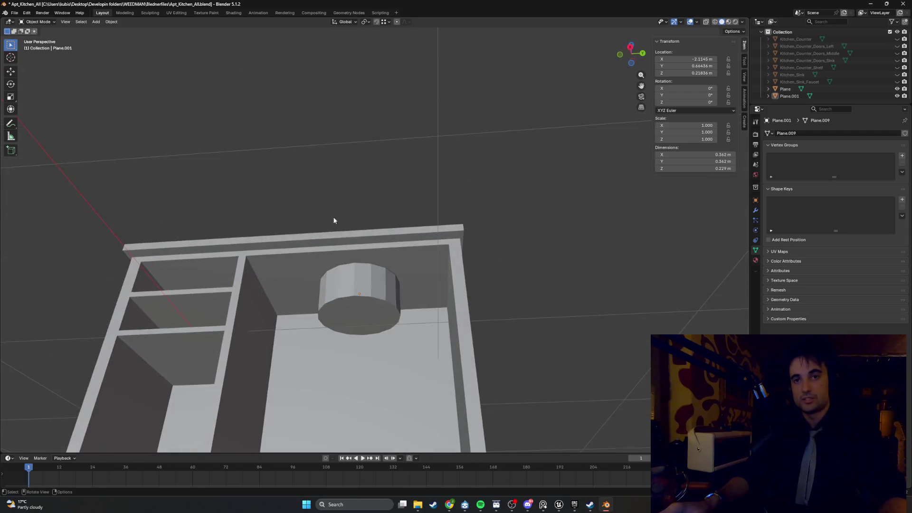
Select the centre vertex of the basin bottom, then return to Object Mode to add a new object.
key("Tab")
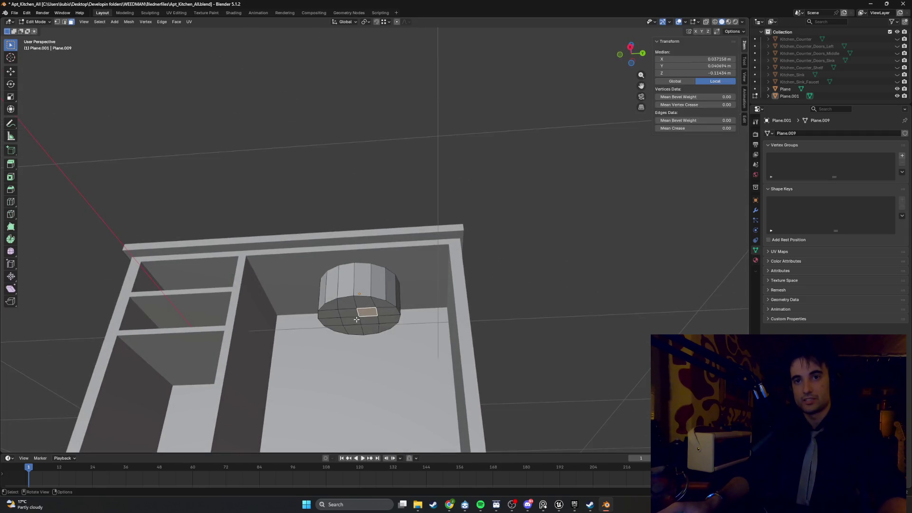
scroll(357, 319, "up", 4)
middle_click_drag(356, 319, 343, 225, "shift")
scroll(344, 256, "up", 2)
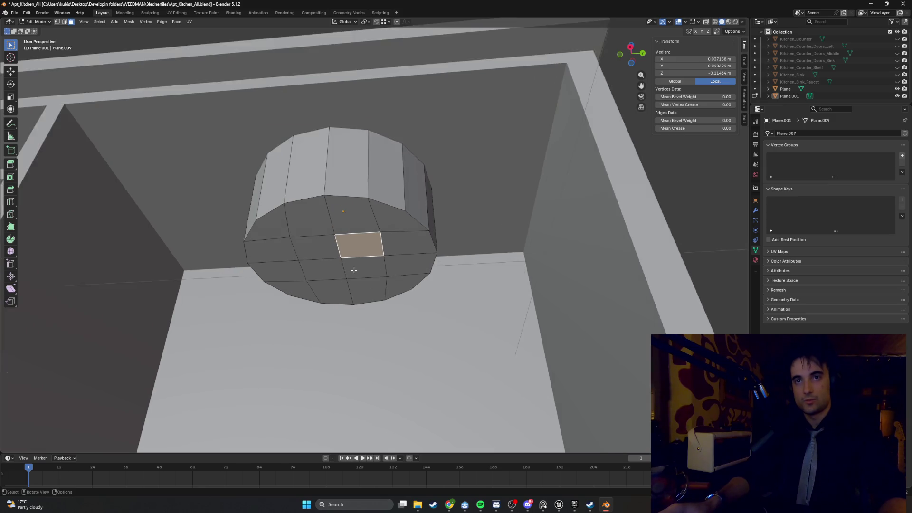
mouse_move(350, 265)
middle_mouse_down()
mouse_move(342, 220)
mouse_move(313, 215)
middle_mouse_up()
key("1")
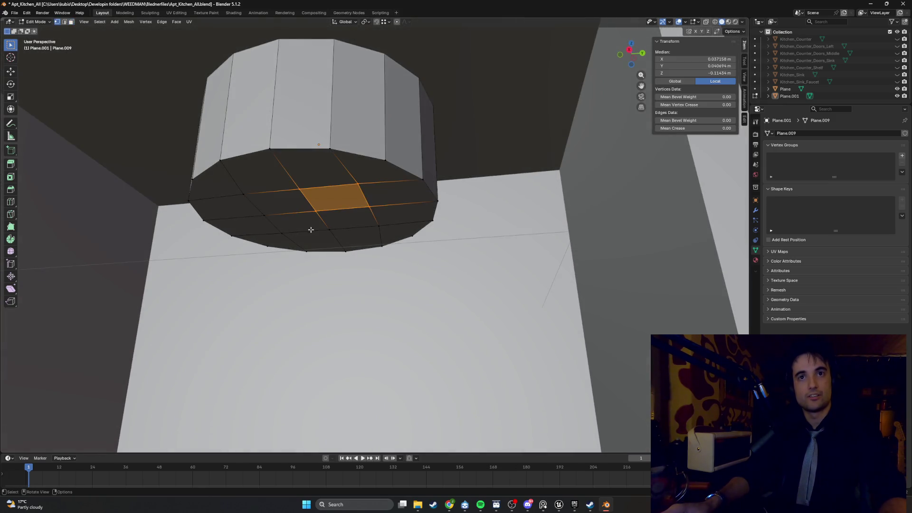
left_click(316, 213)
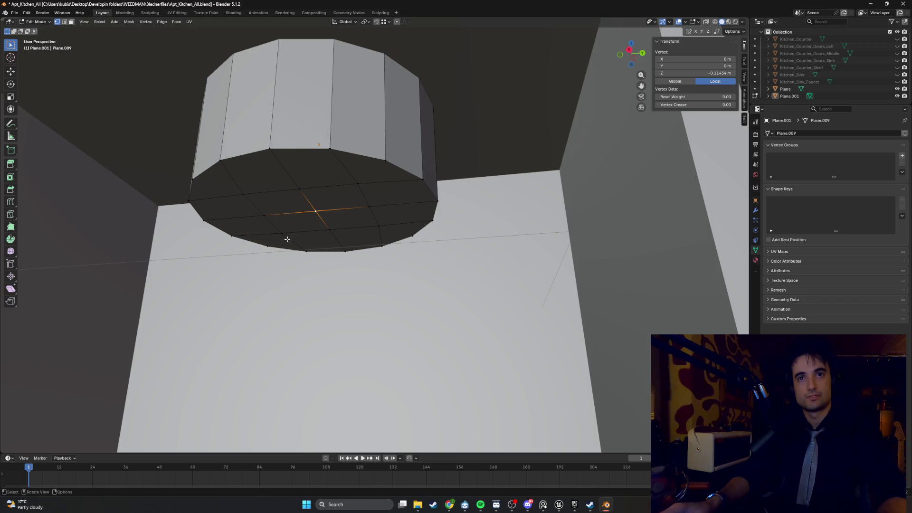
mouse_move(287, 239)
middle_mouse_down()
mouse_move(294, 246)
mouse_move(275, 280)
mouse_move(197, 274)
mouse_move(209, 252)
middle_mouse_up()
key("Tab")
key("shift+a")
Add a Bézier curve and rotate it to stand upright in a side view.
left_click(350, 240)
key("KP_7")
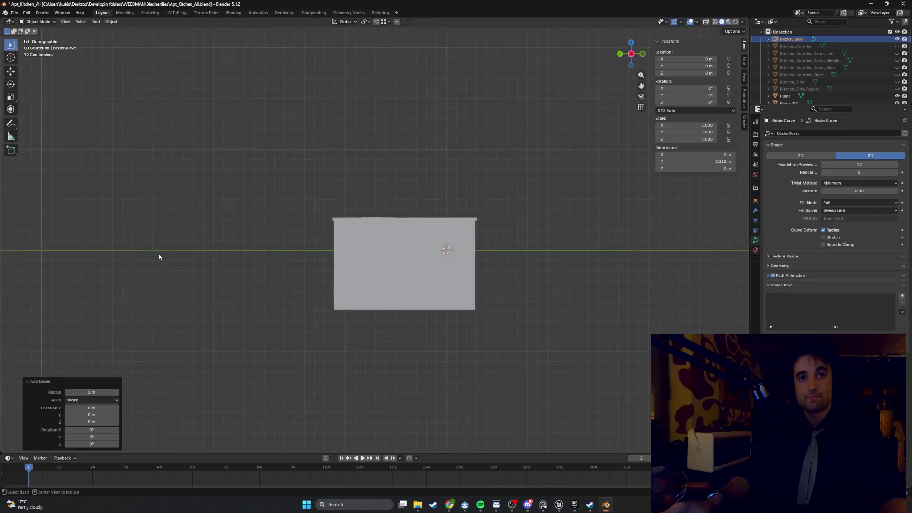
key("ctrl+KP_1")
key("r")
left_click(210, 266)
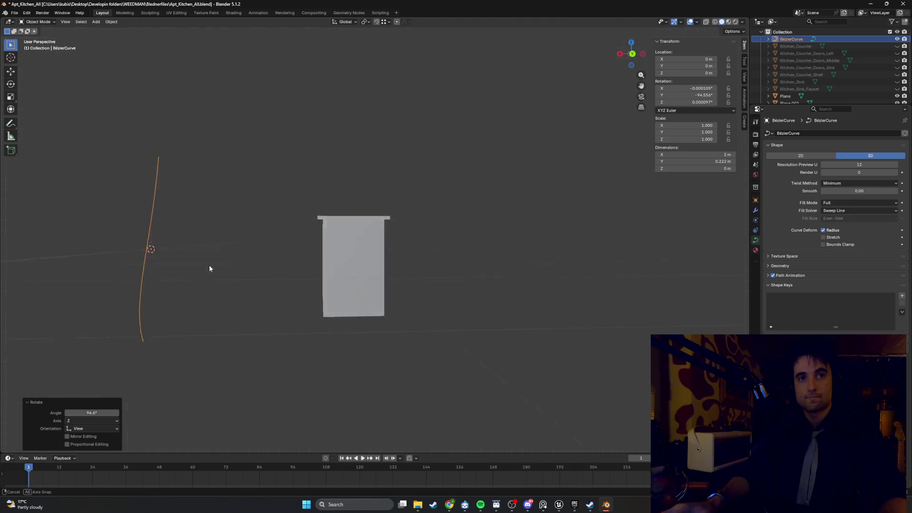
mouse_move(209, 266)
middle_mouse_down()
mouse_move(313, 272)
mouse_move(382, 253)
middle_mouse_up()
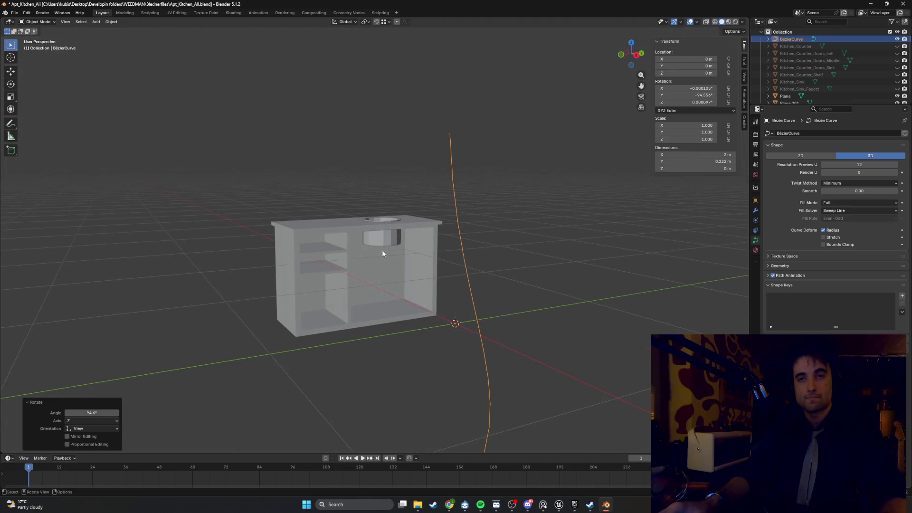
Enter Edit Mode on the curve, select one of its control points, then leave Edit Mode.
key("Tab")
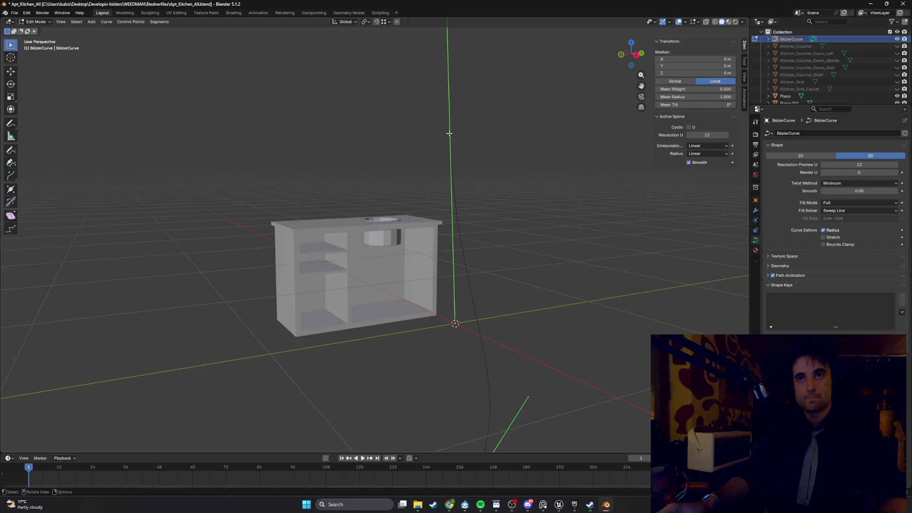
left_click(429, 189)
middle_click_drag(429, 189, 442, 187)
scroll(434, 187, "up", 6)
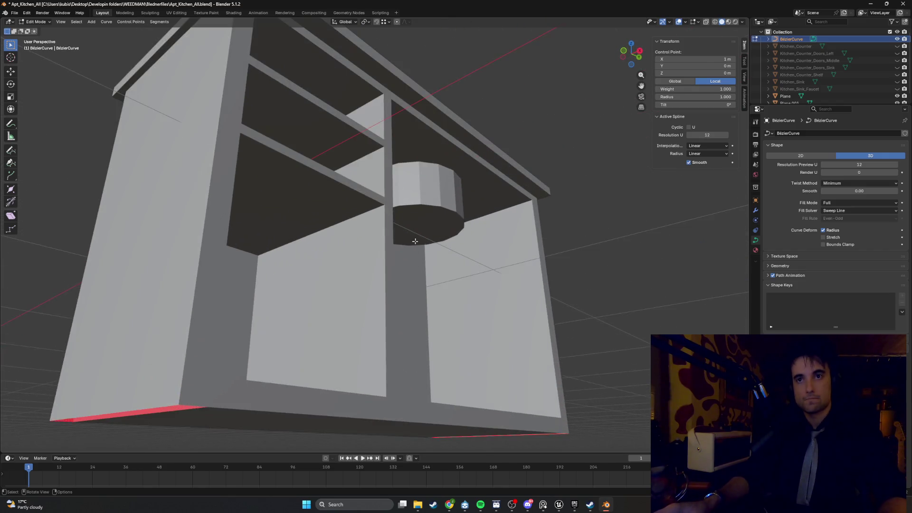
key("Tab")
Select the basin cylinder and toggle in and out of its mesh Edit Mode.
left_click(415, 241)
scroll(420, 212, "down", 8)
key("Tab")
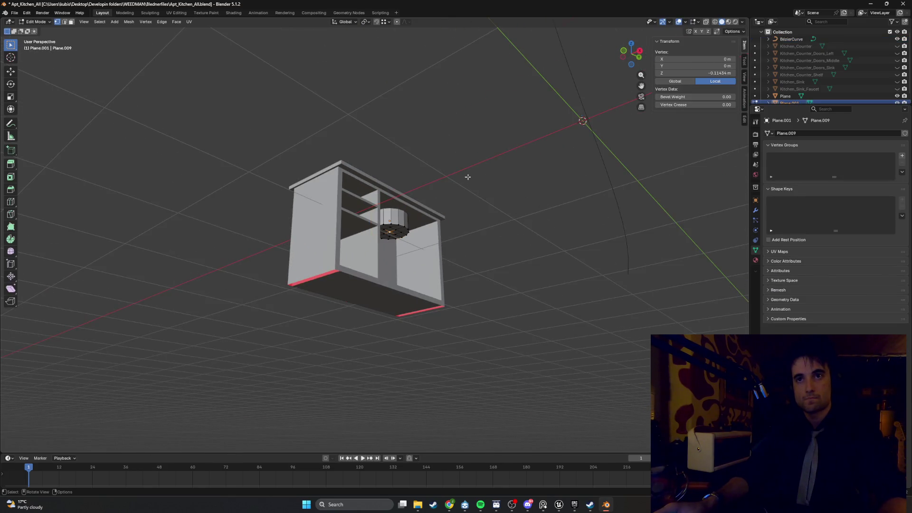
middle_click_drag(468, 177, 497, 156)
key("Tab")
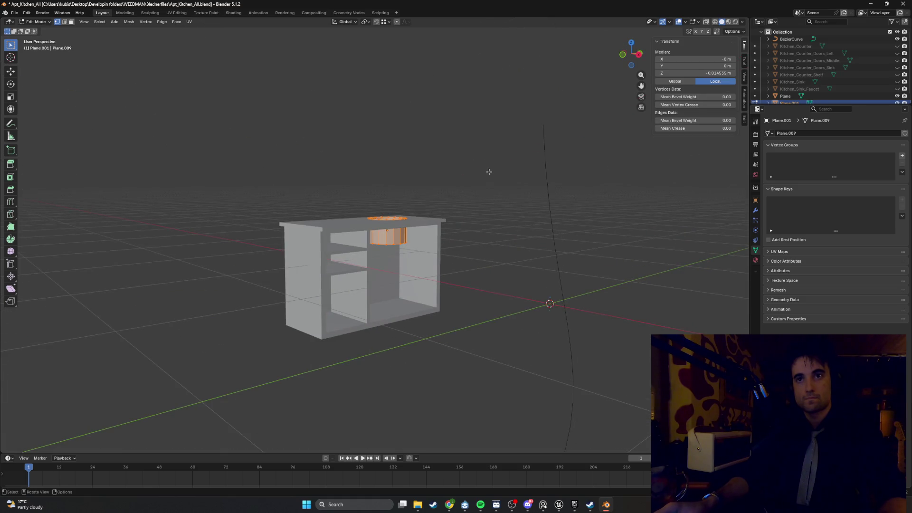
key("Tab")
key("Tab")
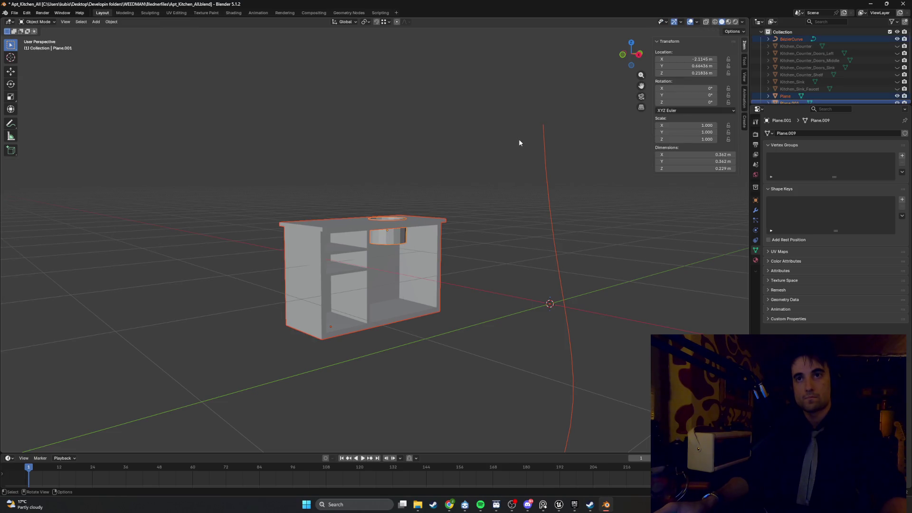
key("Tab")
Deselect all counter geometry and orbit around the cabinet to check the sink opening.
key("alt+a")
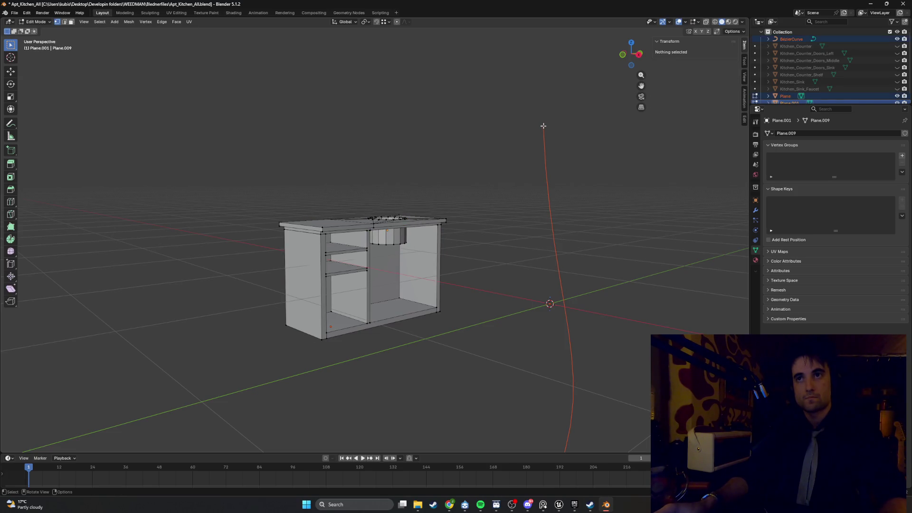
key("Tab")
key("Tab")
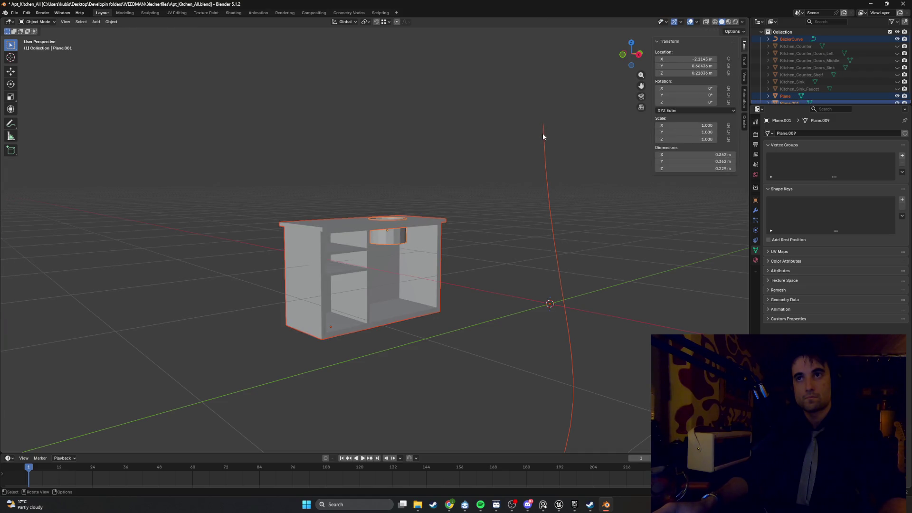
mouse_move(539, 151)
middle_mouse_down()
mouse_move(407, 179)
mouse_move(340, 169)
mouse_move(345, 163)
middle_mouse_up()
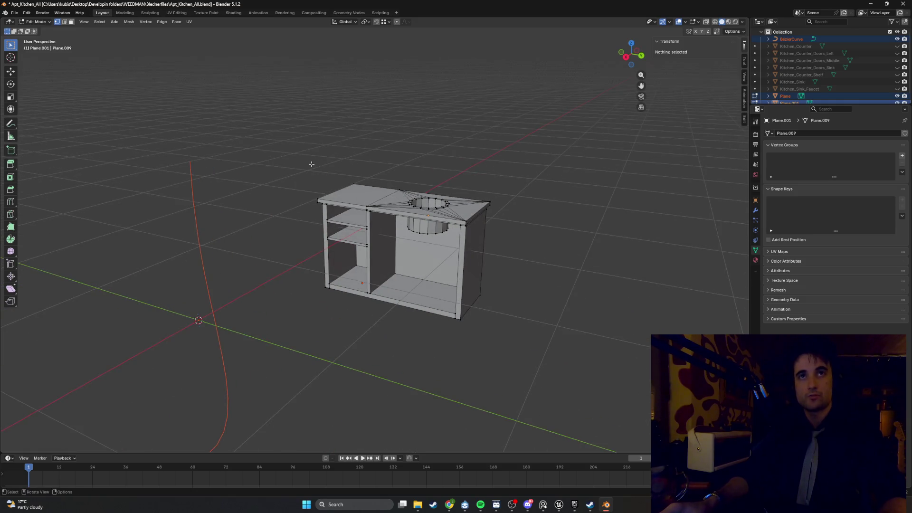
mouse_move(244, 199)
left_mouse_down()
mouse_move(146, 129)
mouse_move(152, 143)
left_mouse_up()
scroll(222, 223, "down", 4)
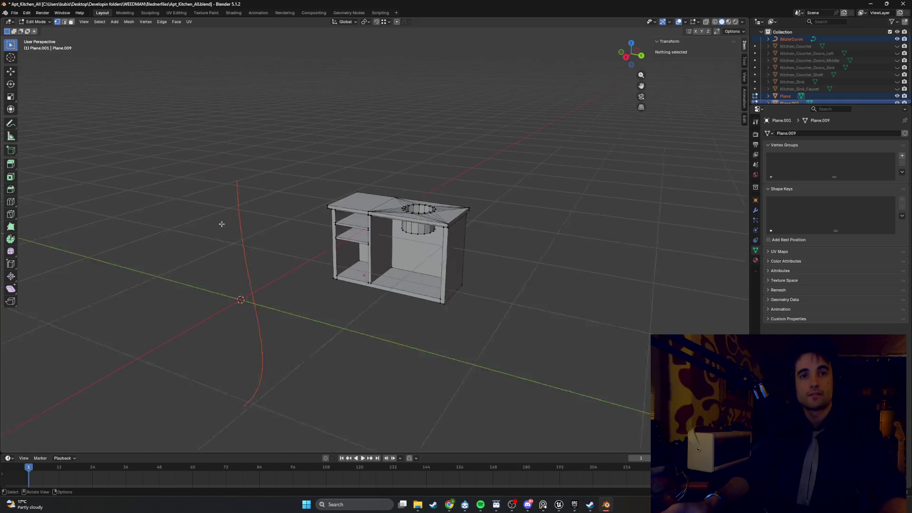
scroll(219, 221, "up", 4)
Select the Bézier curve in Edit Mode and move a control point along X.
key("Tab")
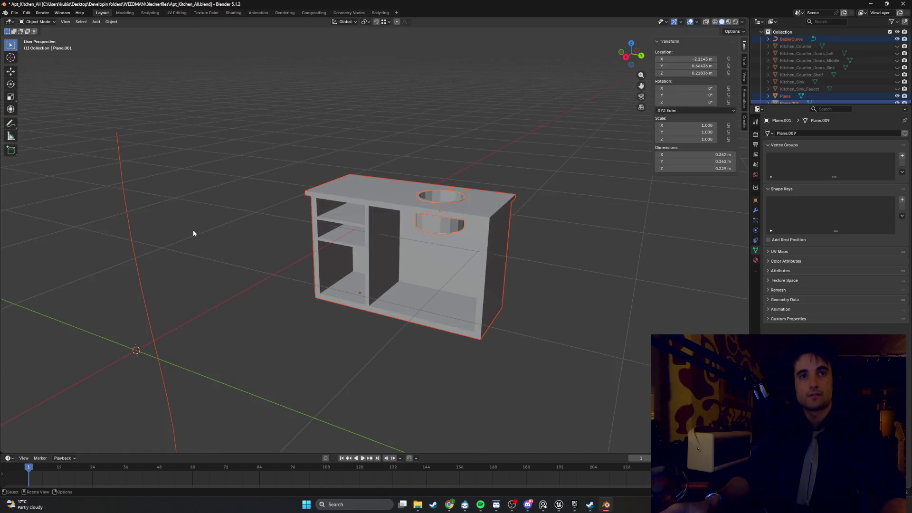
left_click(121, 185)
key("Tab")
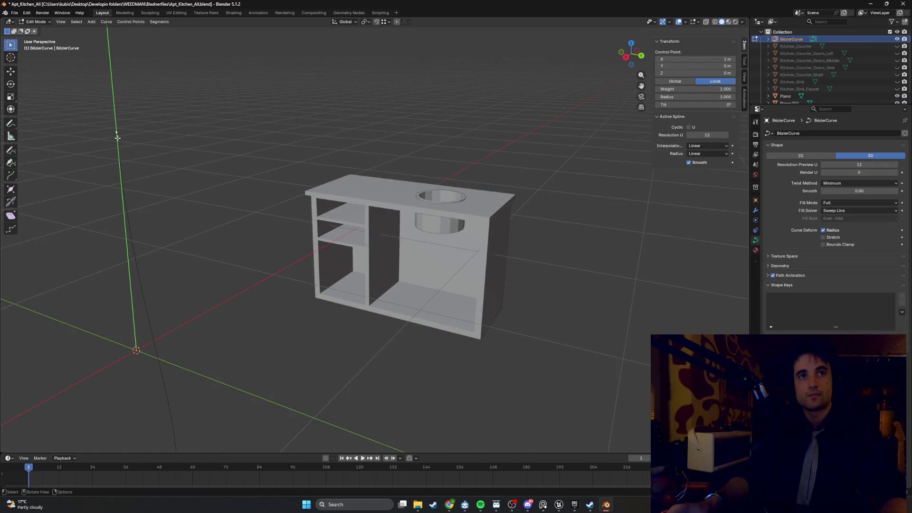
mouse_move(194, 183)
middle_mouse_down()
mouse_move(208, 163)
mouse_move(229, 159)
middle_mouse_up()
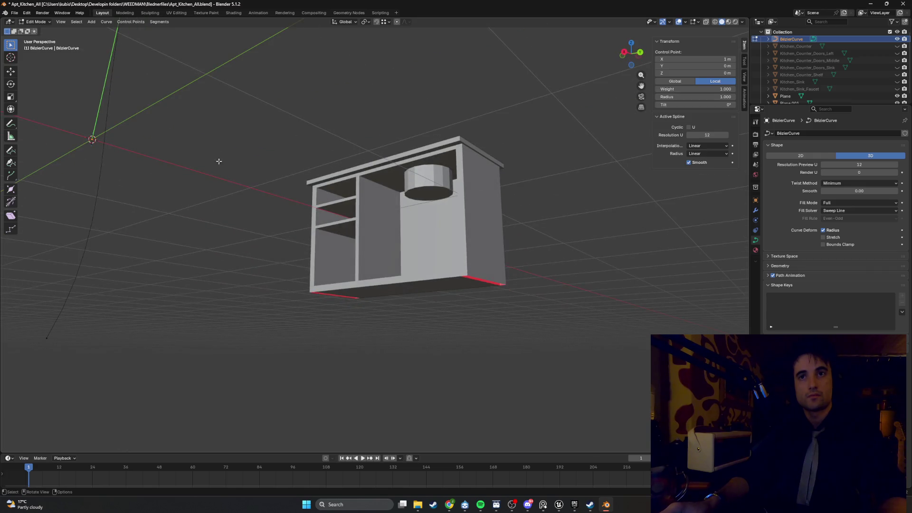
key("g")
key("x")
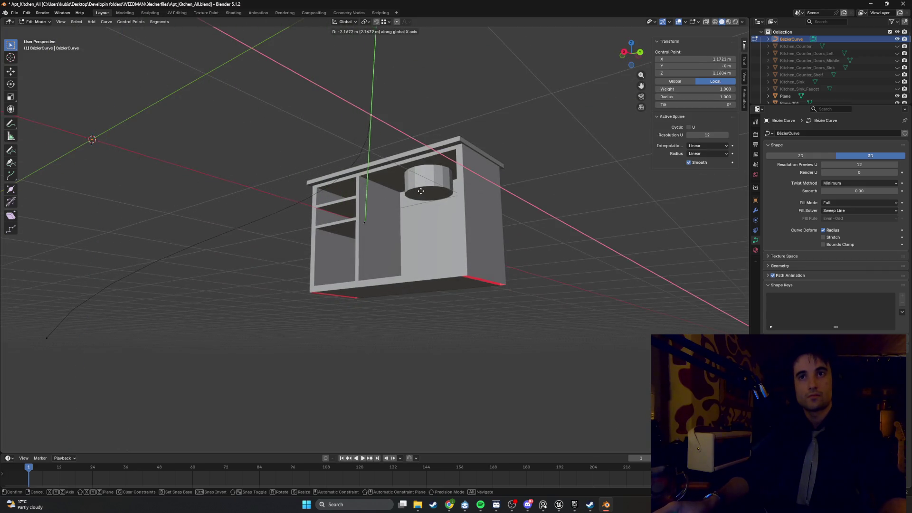
left_click(293, 182)
mouse_move(293, 182)
middle_mouse_down()
mouse_move(261, 142)
mouse_move(255, 171)
mouse_move(247, 160)
mouse_move(240, 167)
middle_mouse_up()
Lower the control point along Z and shift it further along X.
key("g")
key("z")
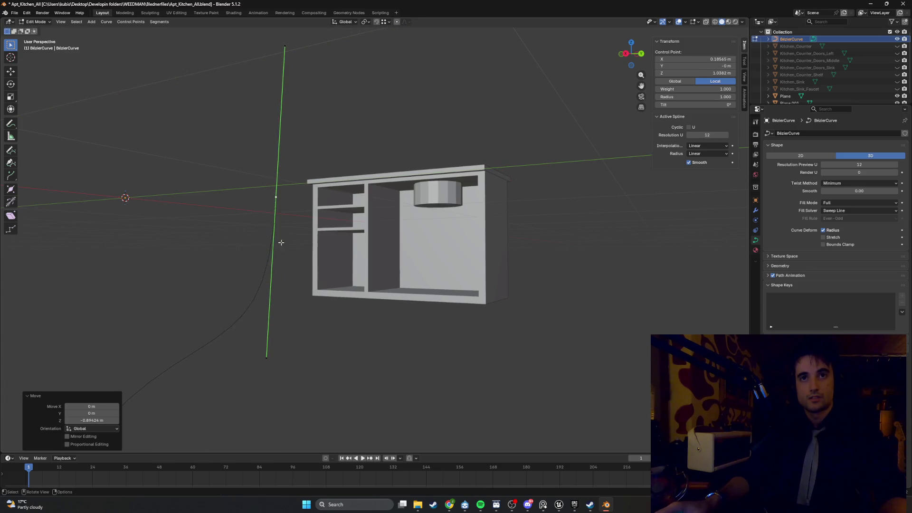
left_click(248, 227)
mouse_move(248, 227)
middle_mouse_down()
mouse_move(219, 230)
mouse_move(222, 241)
mouse_move(244, 241)
middle_mouse_up()
key("g")
key("x")
left_click(401, 220)
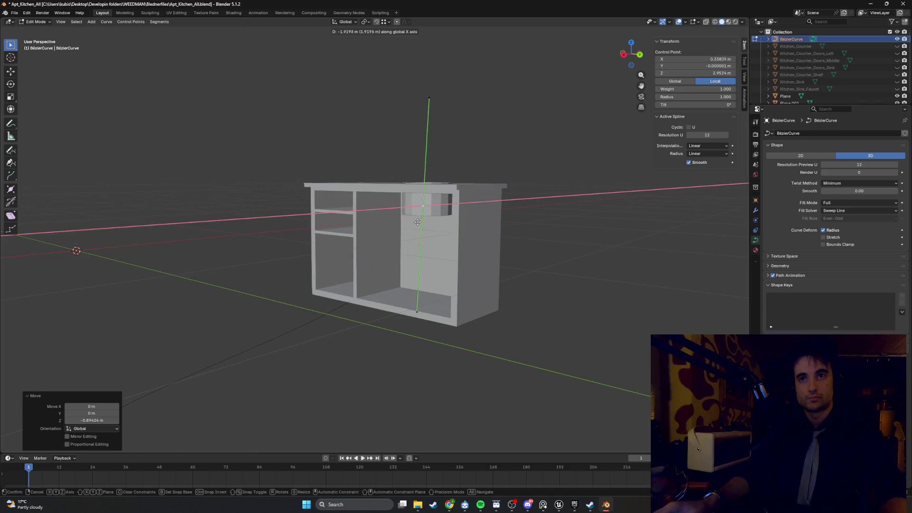
Switch the viewport to wireframe and place the control point over the sink basin from top view.
key("z")
left_click(368, 225)
mouse_move(368, 225)
middle_mouse_down()
mouse_move(488, 230)
mouse_move(404, 201)
mouse_move(319, 112)
middle_mouse_up()
key("g")
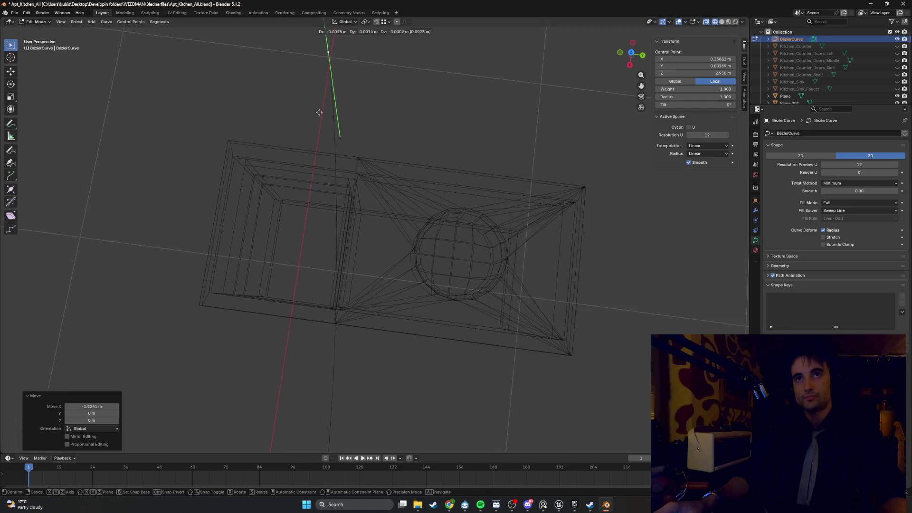
right_click(452, 264)
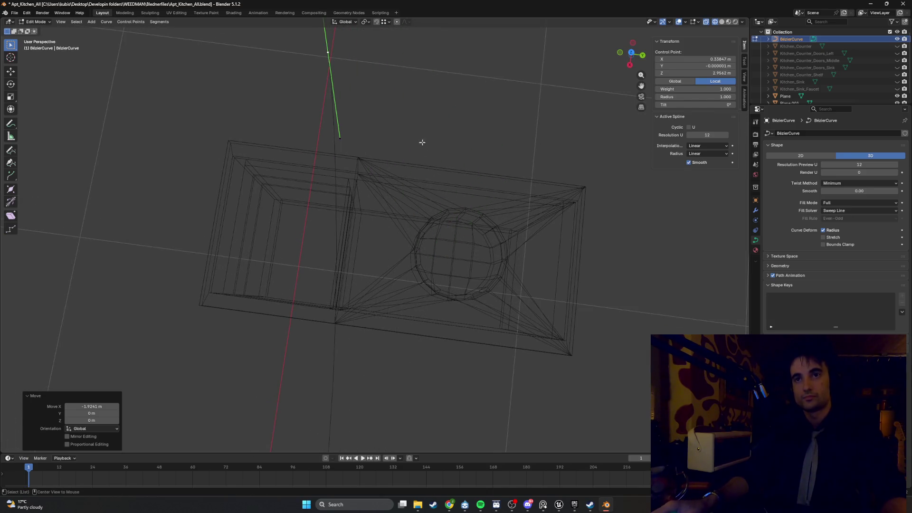
mouse_move(440, 148)
middle_mouse_down("alt")
mouse_move(395, 304)
mouse_move(400, 277)
mouse_move(425, 322)
middle_mouse_up("alt")
key("g")
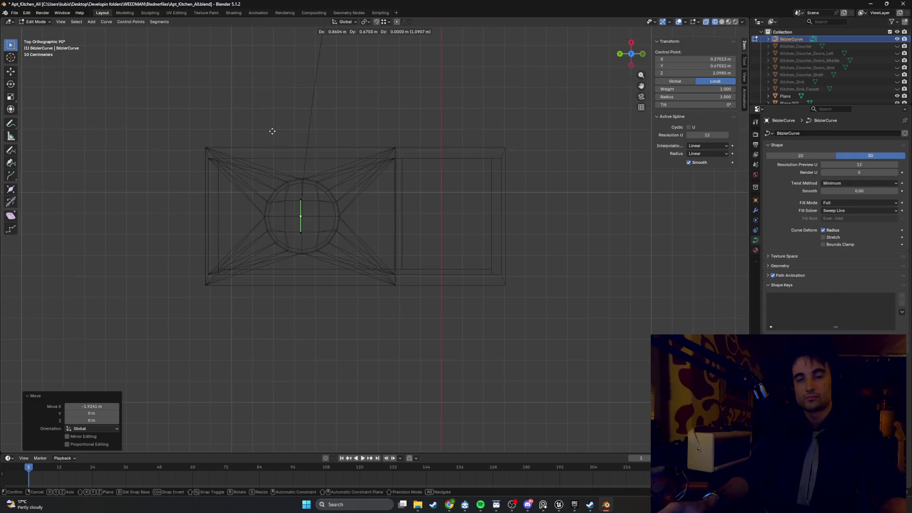
left_click(272, 131)
Select another curve point and move it beside the cabinet.
mouse_move(331, 130)
middle_mouse_down()
mouse_move(332, 159)
mouse_move(349, 108)
mouse_move(401, 96)
middle_mouse_up()
left_click(410, 103)
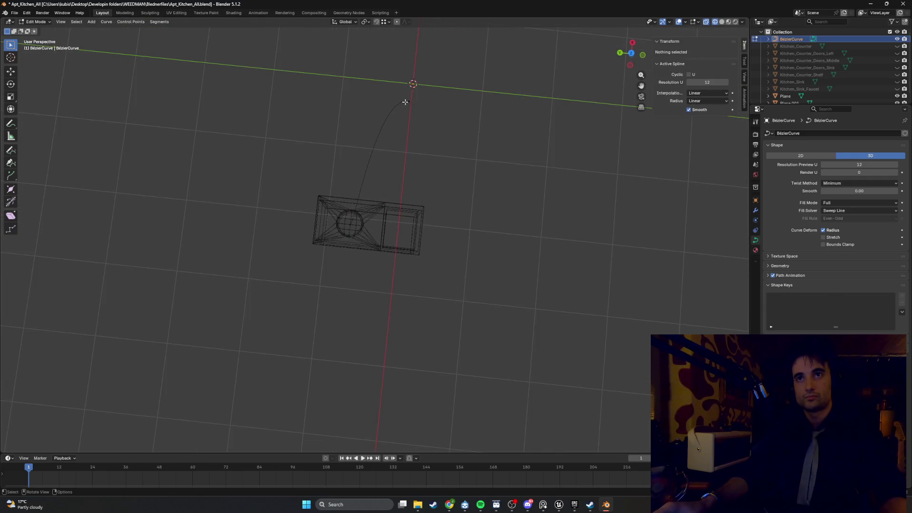
key("g")
key("x")
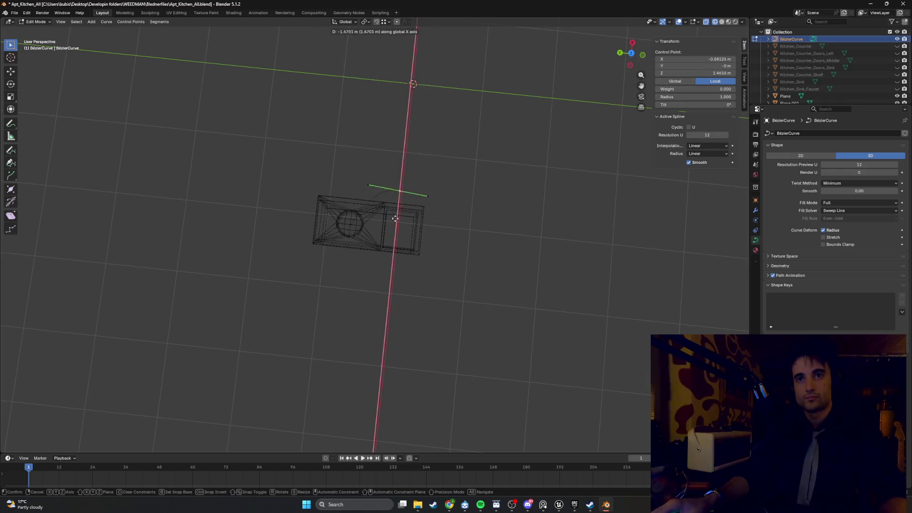
key("Escape")
mouse_move(362, 152)
middle_mouse_down("alt")
mouse_move(403, 211)
mouse_move(384, 230)
mouse_move(350, 315)
middle_mouse_up("alt")
key("g")
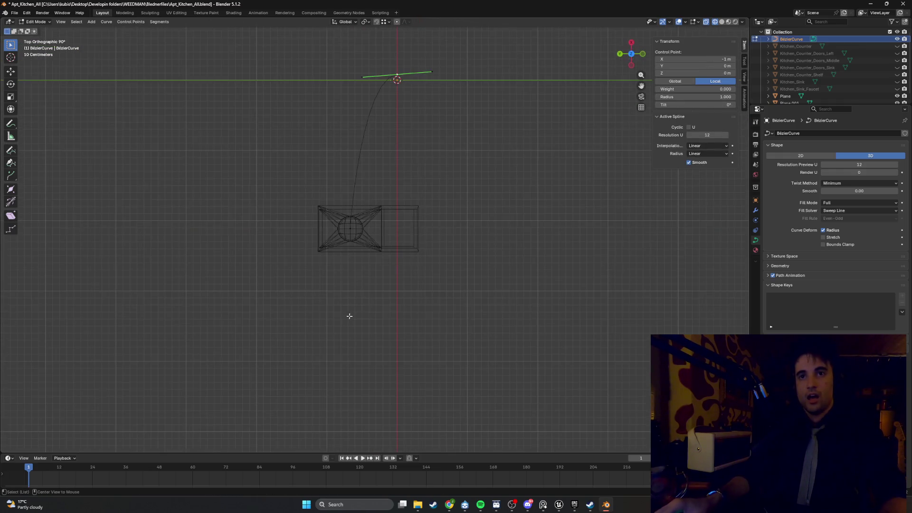
left_click(363, 382)
Start and stop animation playback, then jump back to the first frame.
scroll(350, 319, "up", 3)
key("space")
mouse_move(350, 320)
middle_mouse_down()
mouse_move(349, 283)
mouse_move(368, 259)
mouse_move(336, 292)
mouse_move(403, 242)
mouse_move(392, 252)
middle_mouse_up()
scroll(368, 259, "down", 5)
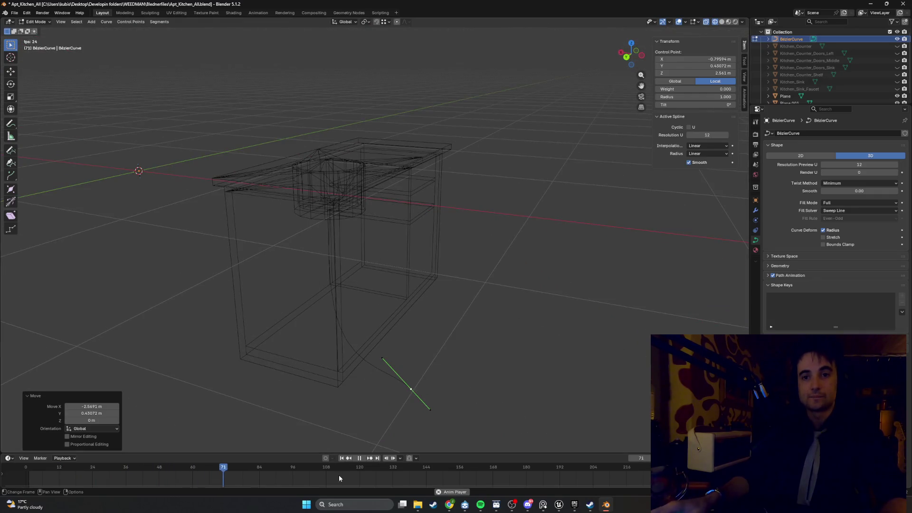
left_click(357, 459)
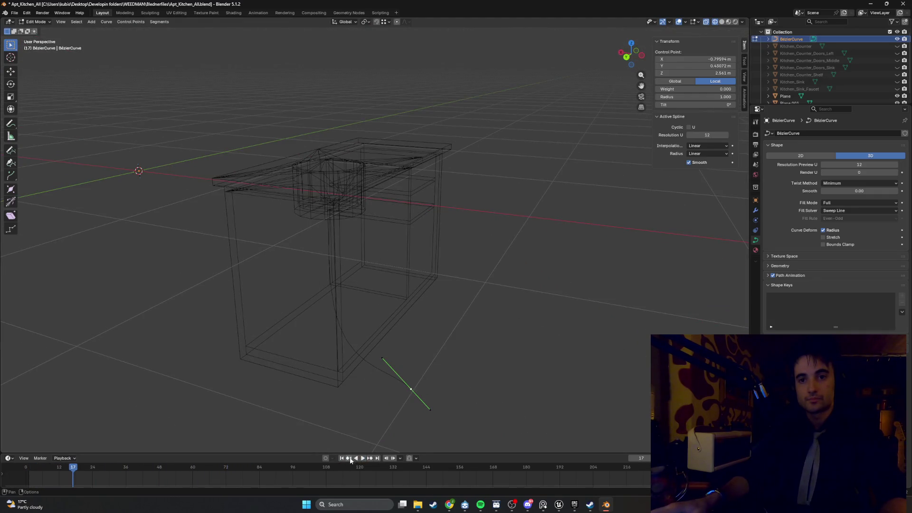
left_click(342, 458)
mouse_move(361, 285)
middle_mouse_down()
mouse_move(437, 272)
mouse_move(400, 263)
mouse_move(370, 312)
mouse_move(505, 350)
middle_mouse_up()
Move the selected curve point along Y, then to a new free position.
key("g")
key("y")
left_click(420, 254)
scroll(419, 255, "up", 3)
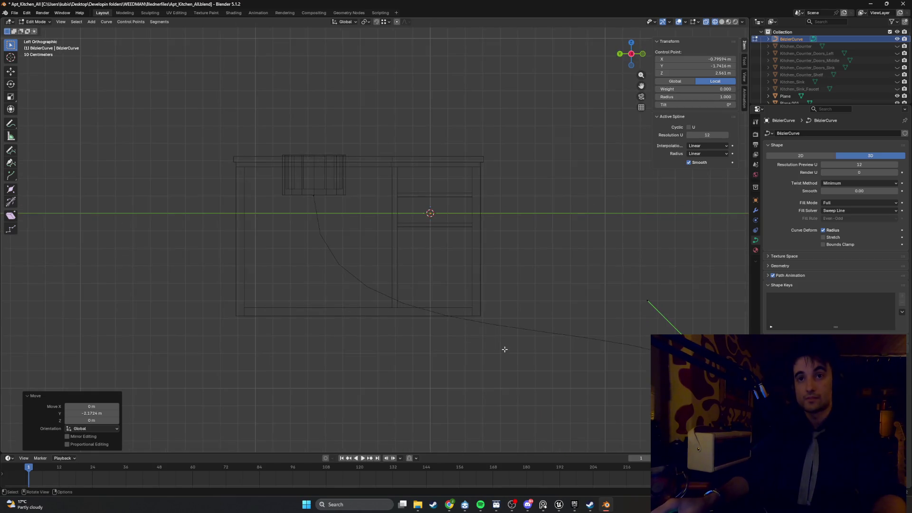
key("g")
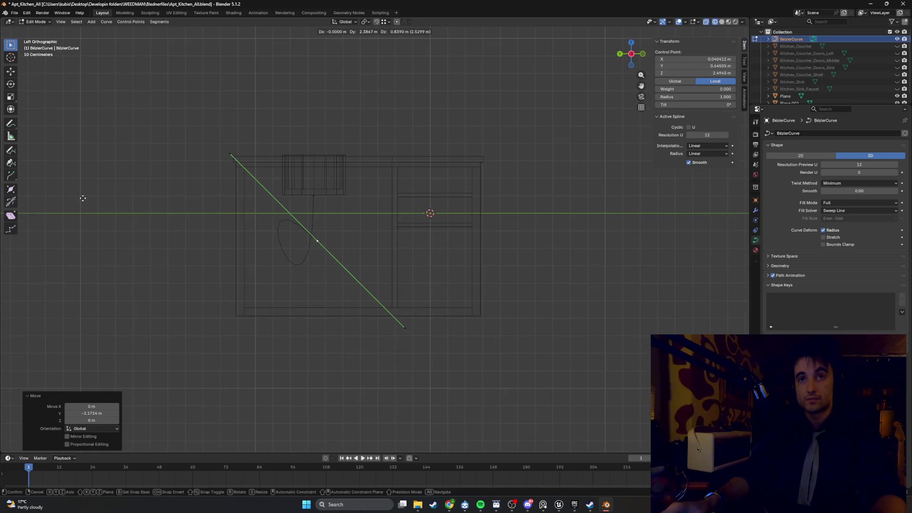
left_click(81, 198)
middle_click_drag(229, 236, 252, 248)
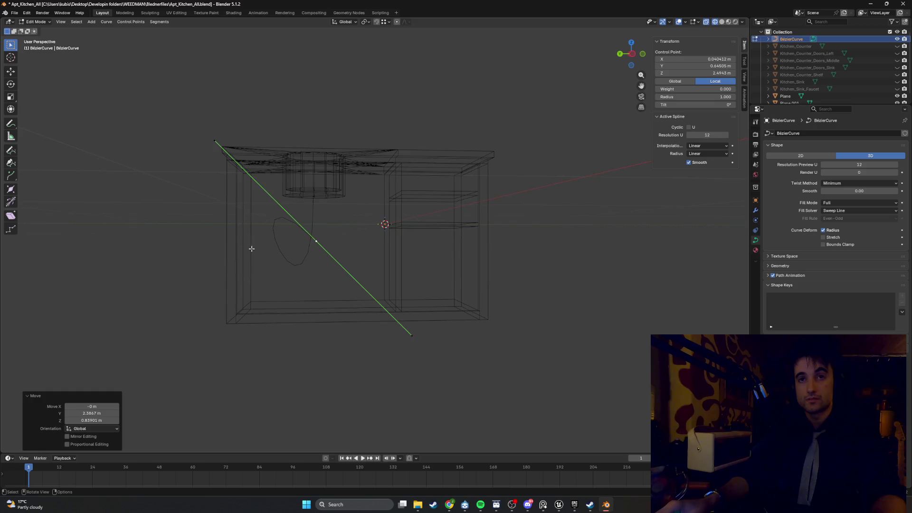
Select the curve endpoint and rotate its handle upright in side view.
left_click(412, 339)
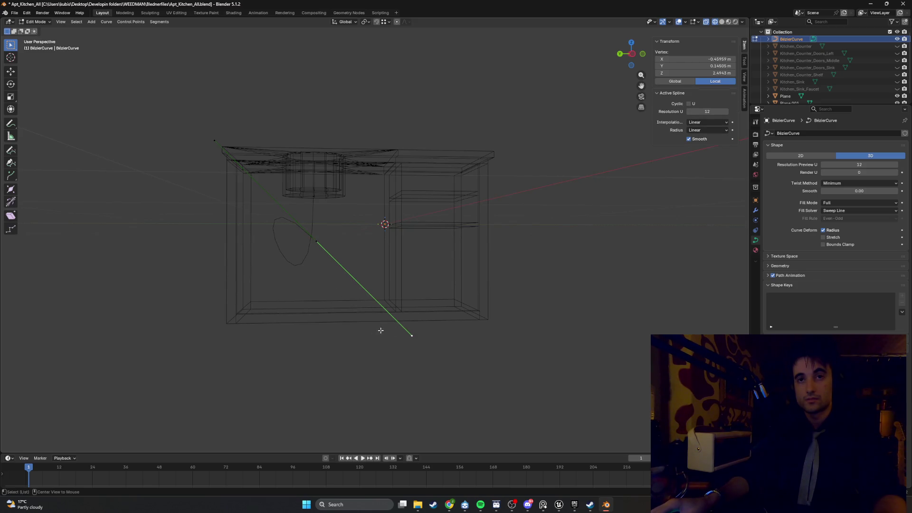
middle_click_drag(192, 309, 279, 326, "alt")
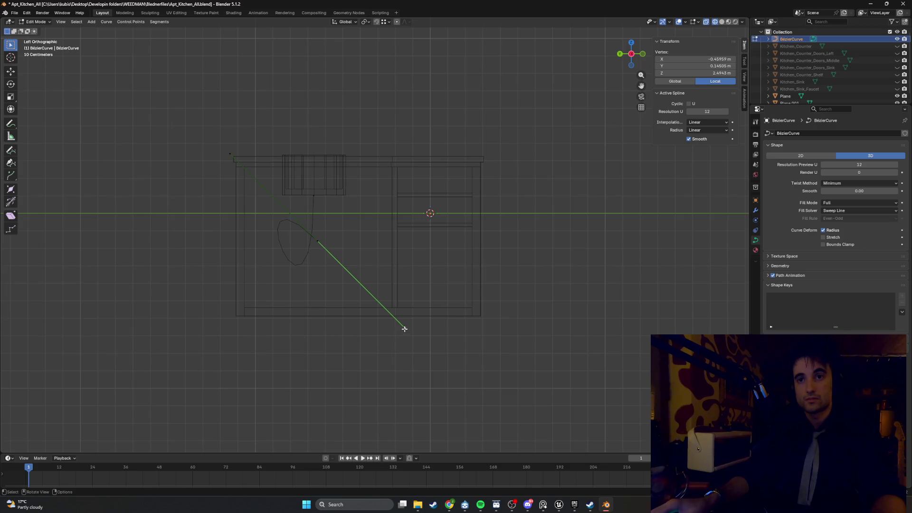
key("r")
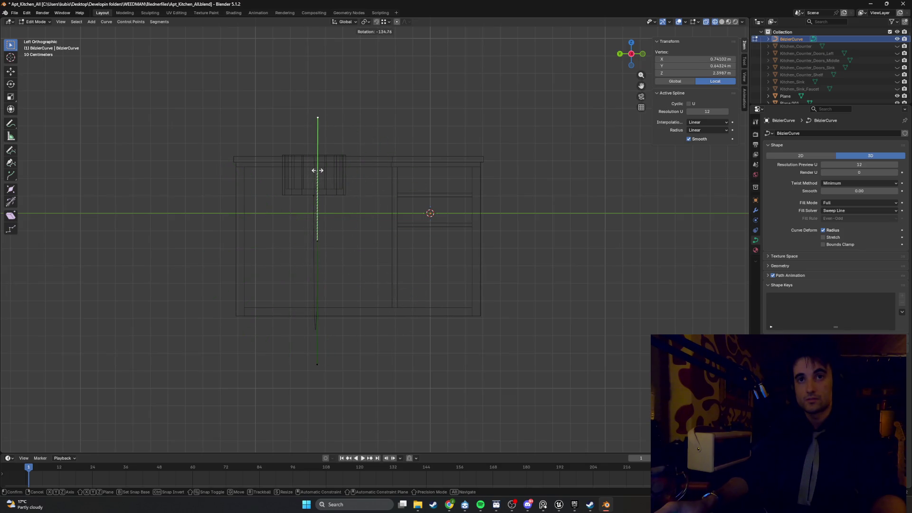
left_click(318, 171)
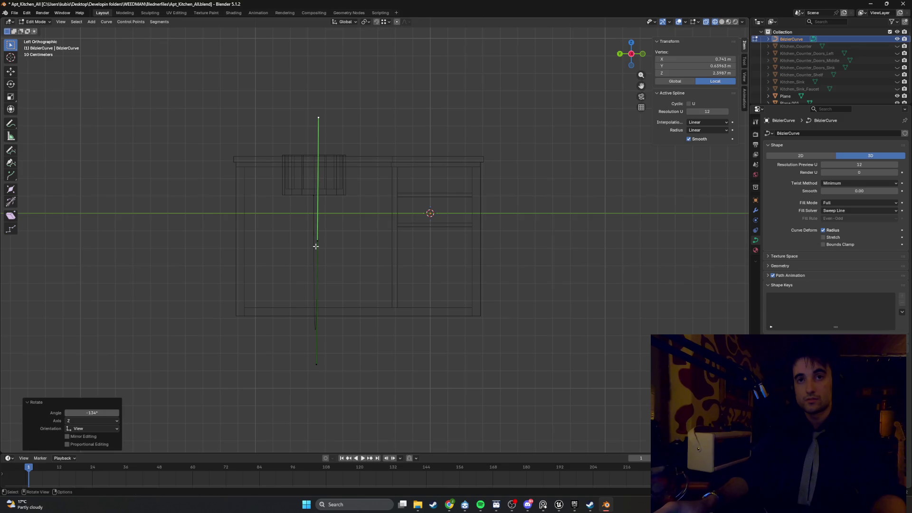
Snap the middle control point along Y to line the curve up with the sink, then select the top handle.
left_click(316, 242)
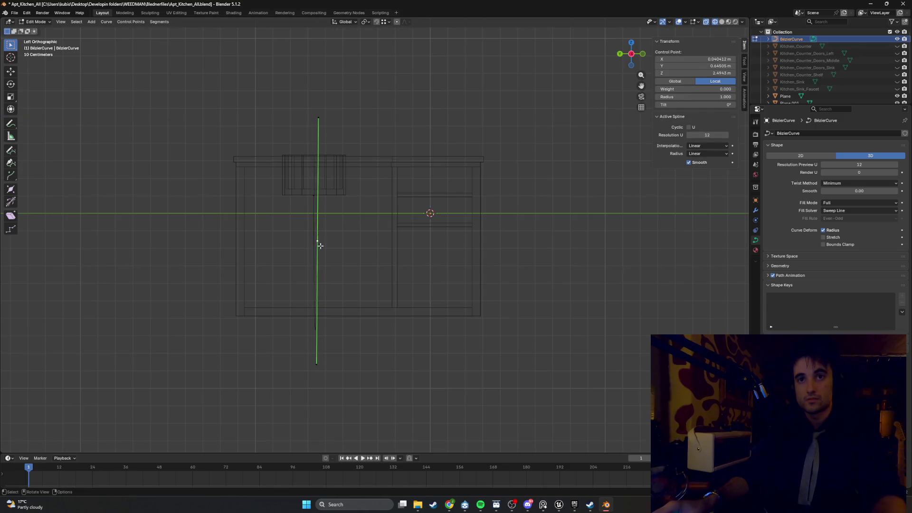
key("g")
key("y")
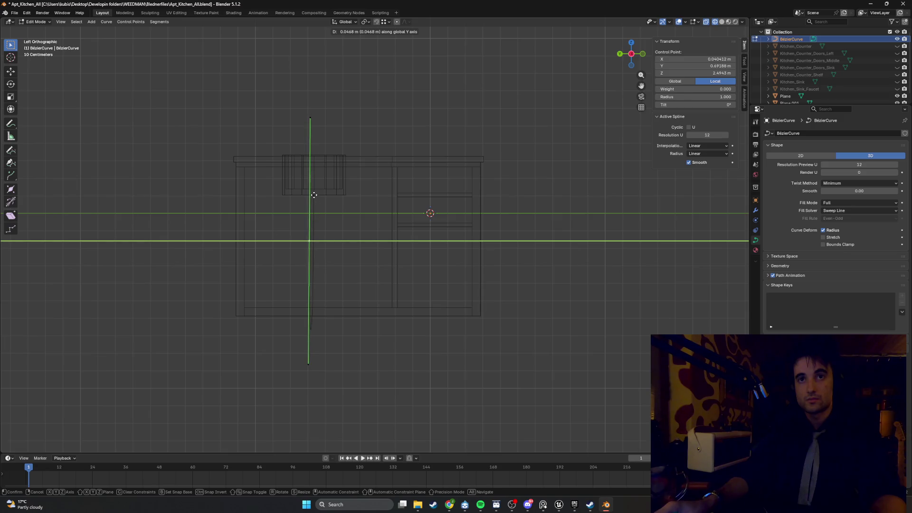
key("ctrl")
left_click(315, 194)
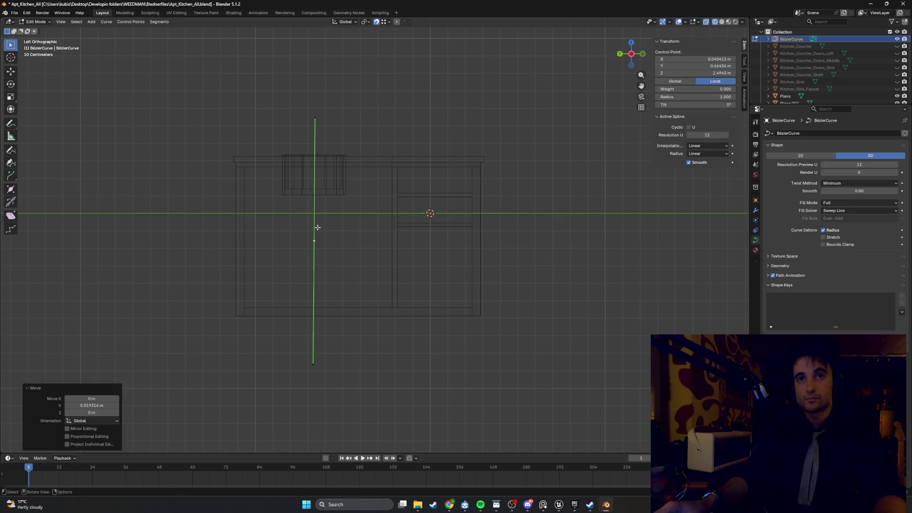
mouse_move(316, 227)
middle_mouse_down()
mouse_move(321, 245)
mouse_move(380, 252)
middle_mouse_up()
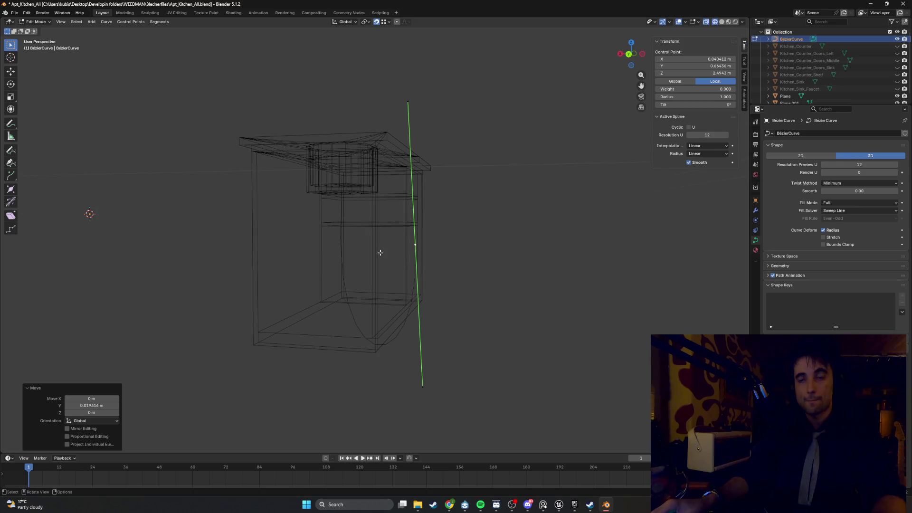
key("ctrl+KP_1")
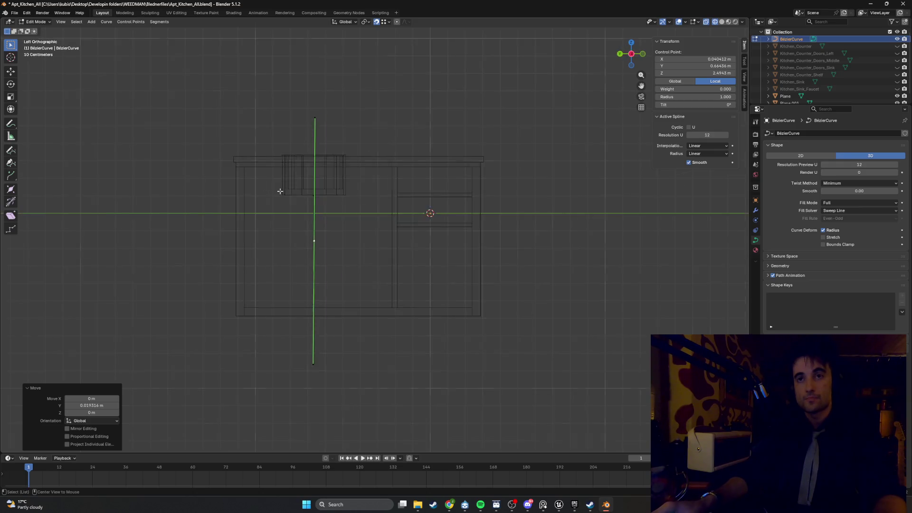
left_click(415, 122)
Rotate the handle by 91.7°, then rotate the counter-top point's handles by -13.4°.
key("r")
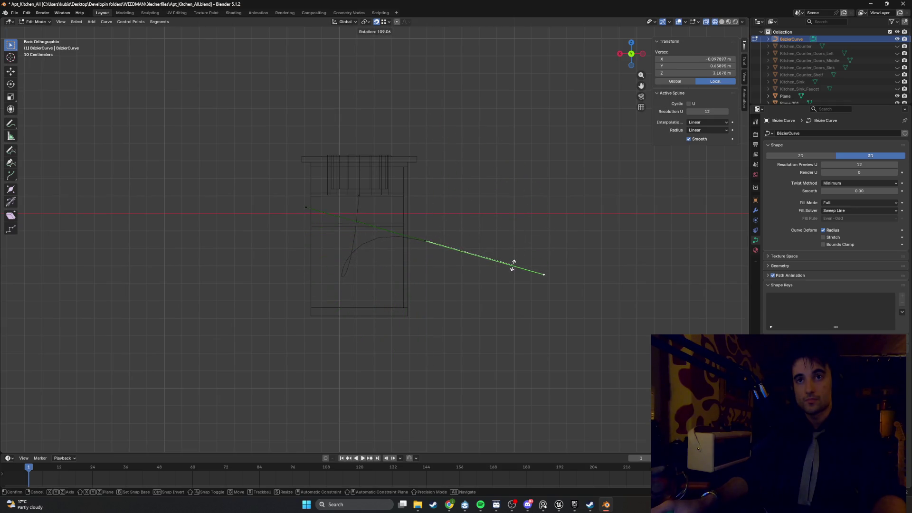
left_click(510, 239)
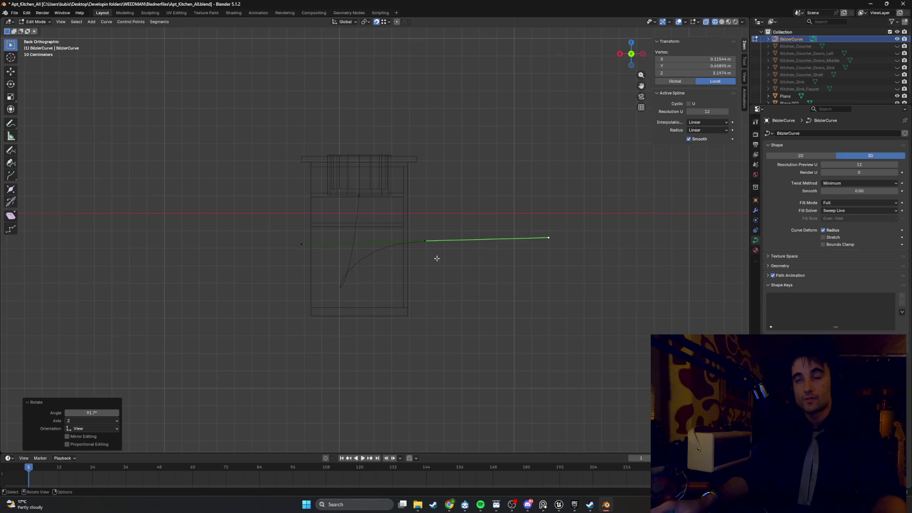
left_click(358, 198)
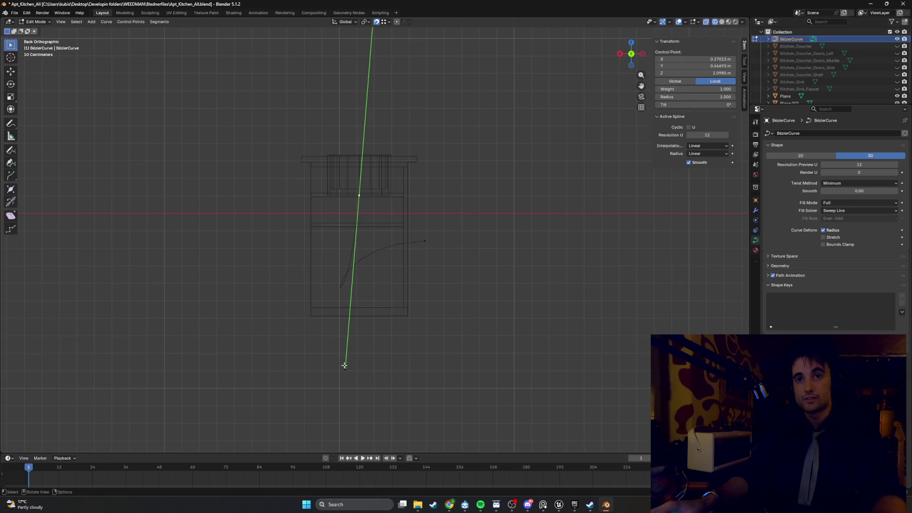
left_click(348, 368)
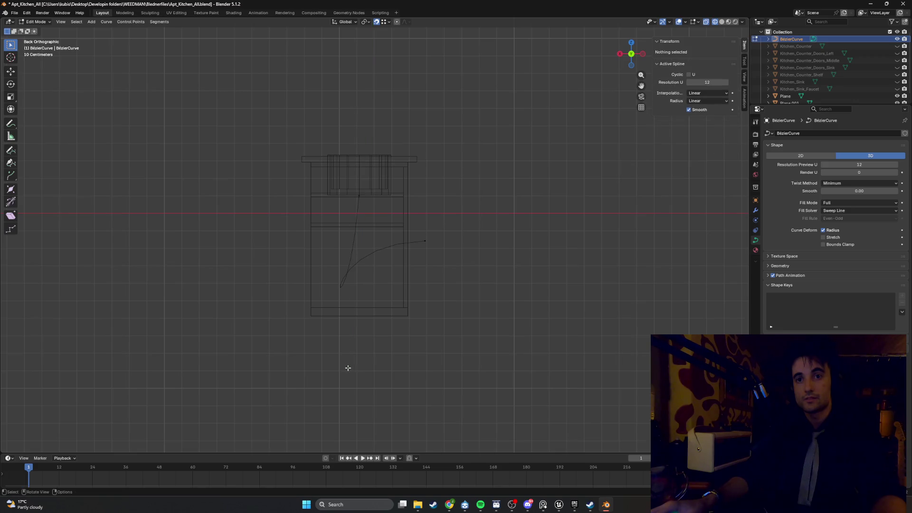
left_click(358, 198)
key("r")
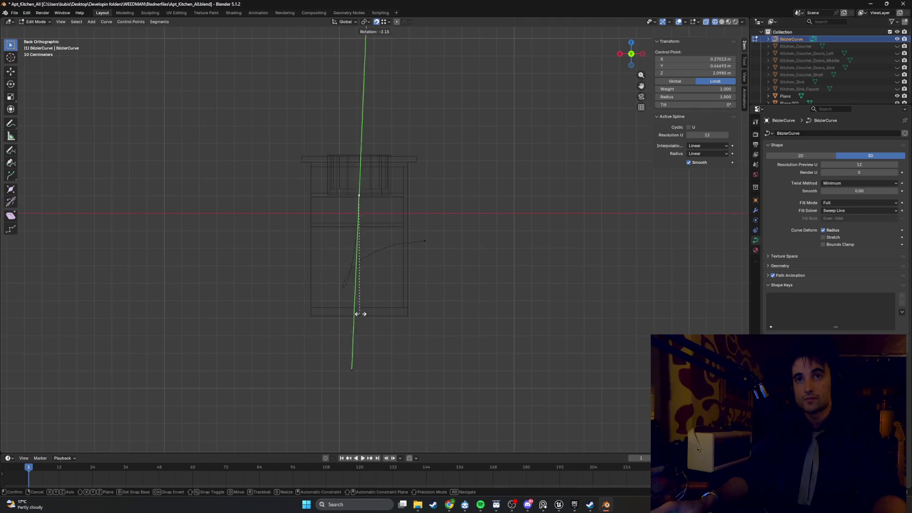
left_click(377, 299)
Move the selected curve point to a new position.
mouse_move(376, 299)
middle_mouse_down()
mouse_move(375, 263)
mouse_move(373, 271)
mouse_move(426, 275)
mouse_move(391, 273)
mouse_move(366, 256)
mouse_move(367, 270)
middle_mouse_up()
scroll(389, 273, "up", 5)
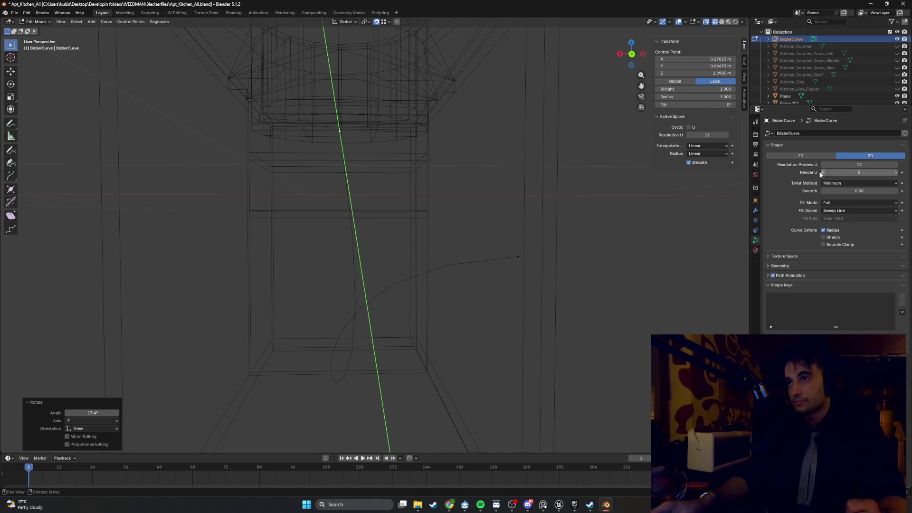
mouse_move(600, 248)
middle_mouse_down()
mouse_move(519, 243)
mouse_move(515, 255)
middle_mouse_up()
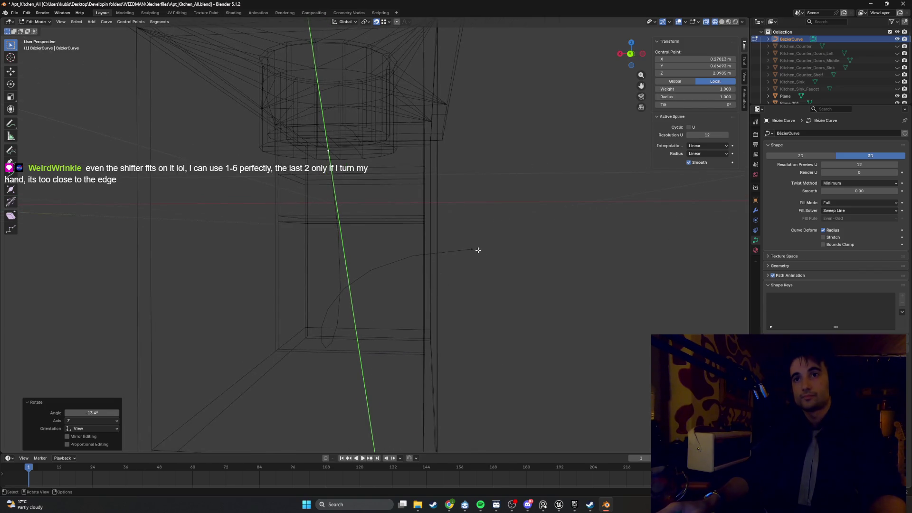
key("g")
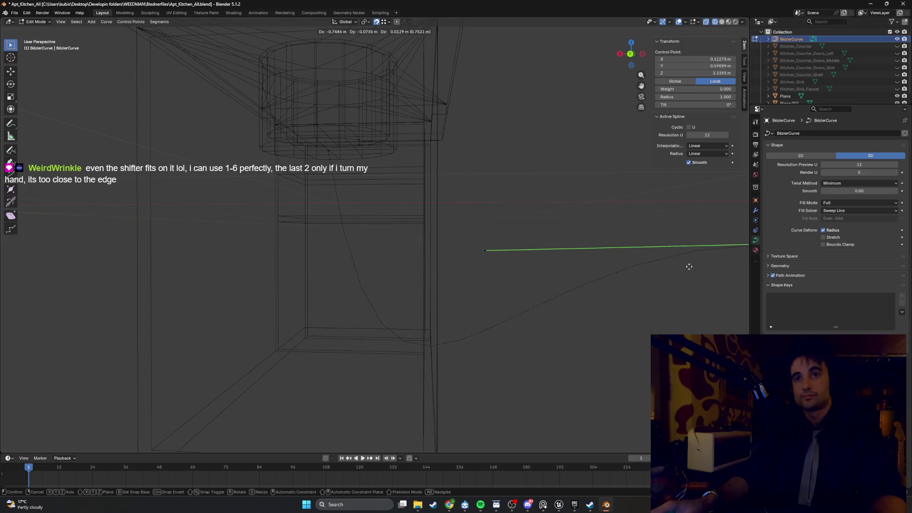
left_click(507, 290)
Reposition the curve's right and left end points, then select the long handle's lower end.
mouse_move(507, 289)
middle_mouse_down()
mouse_move(432, 284)
mouse_move(441, 258)
middle_mouse_up()
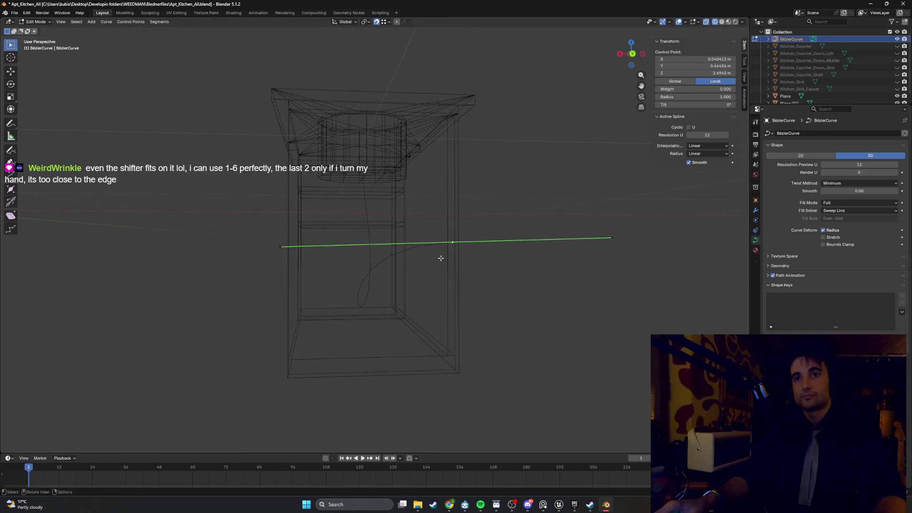
left_click(611, 238)
key("g")
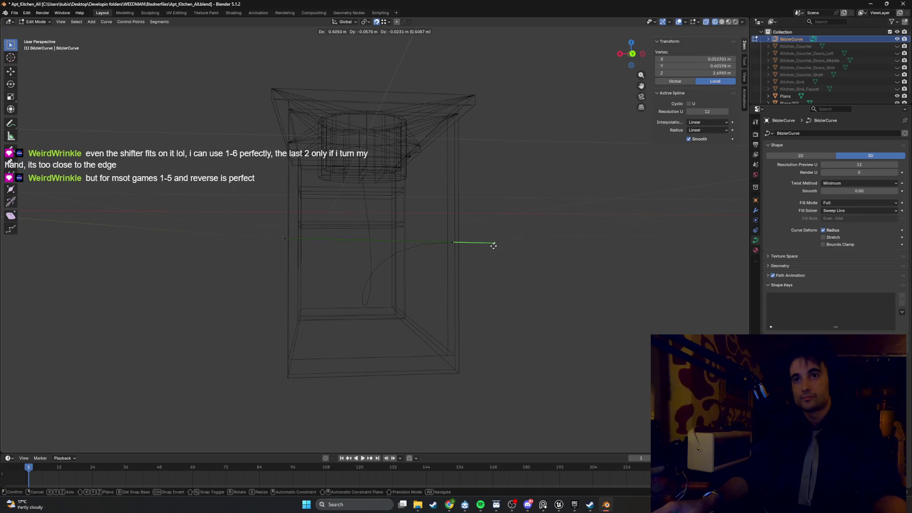
left_click(464, 245)
left_click(342, 243)
key("g")
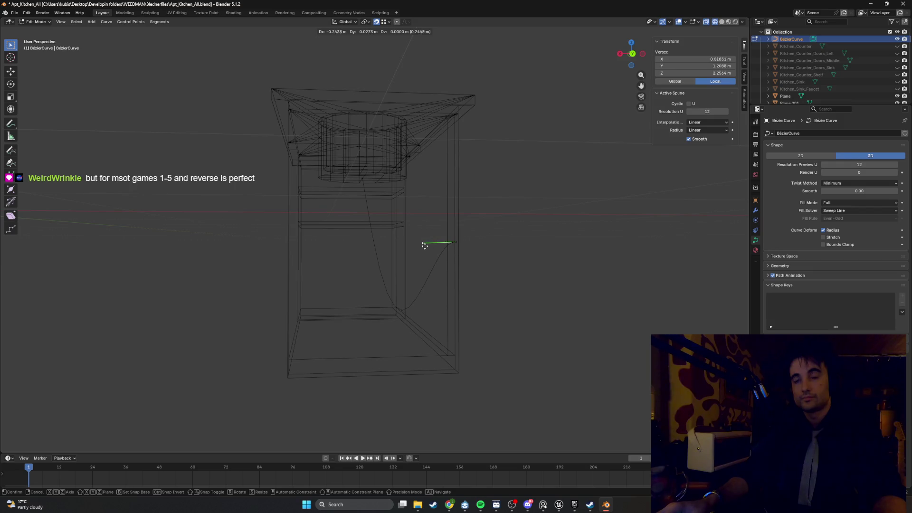
left_click(404, 246)
left_click(362, 179)
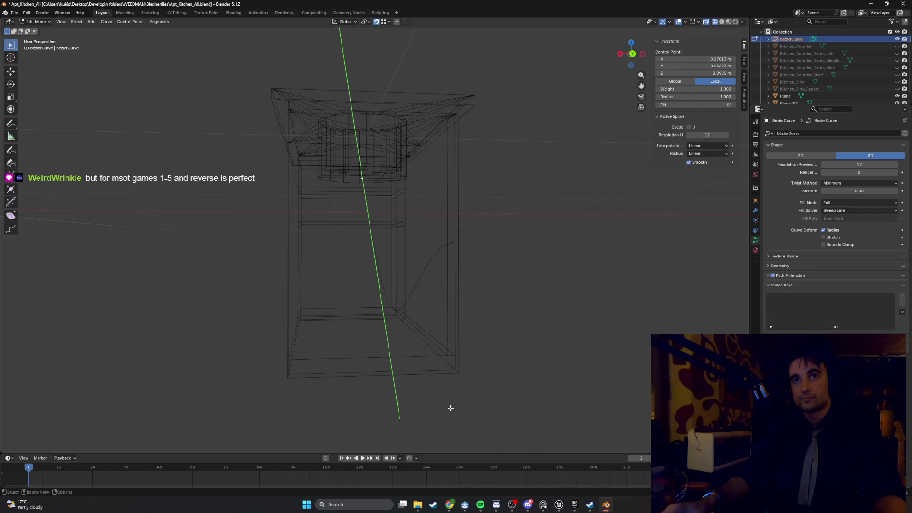
left_click(402, 419)
In back view, move the handle end with snapping off and lower the other end point.
key("ctrl+KP_1")
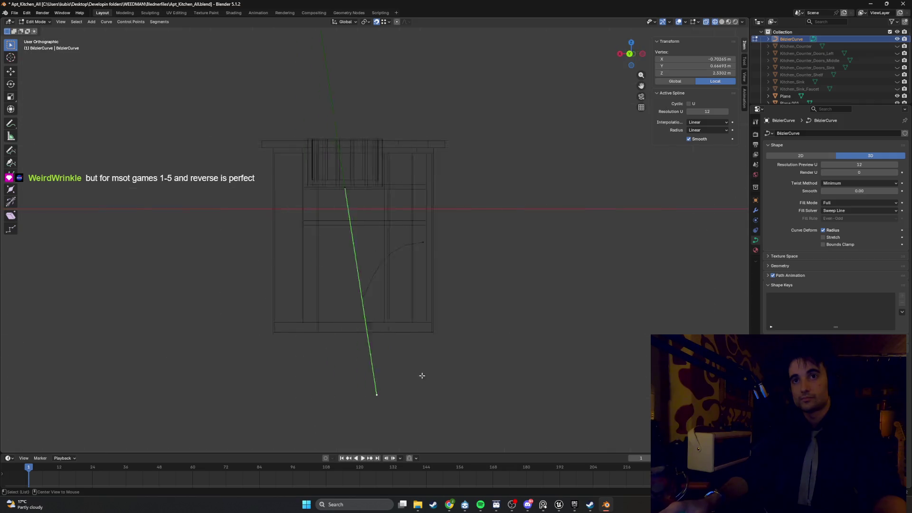
key("g")
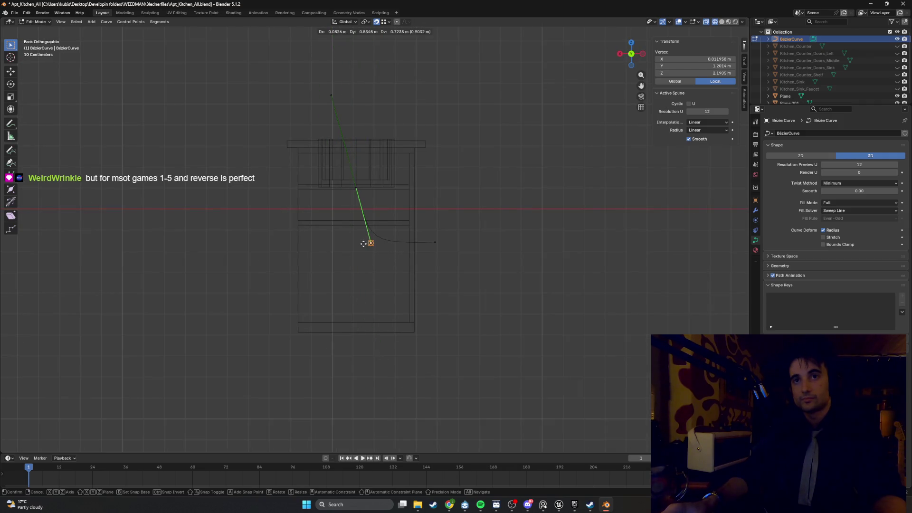
key("shift+Tab")
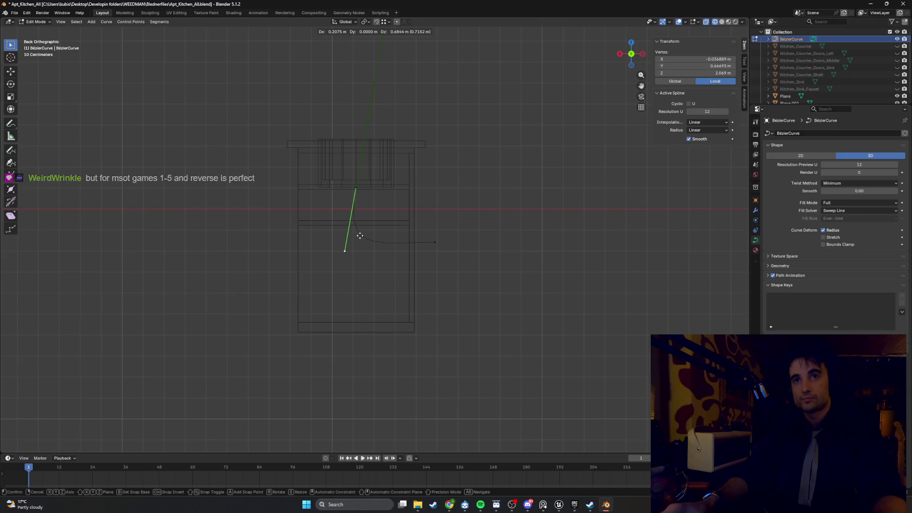
left_click(360, 229)
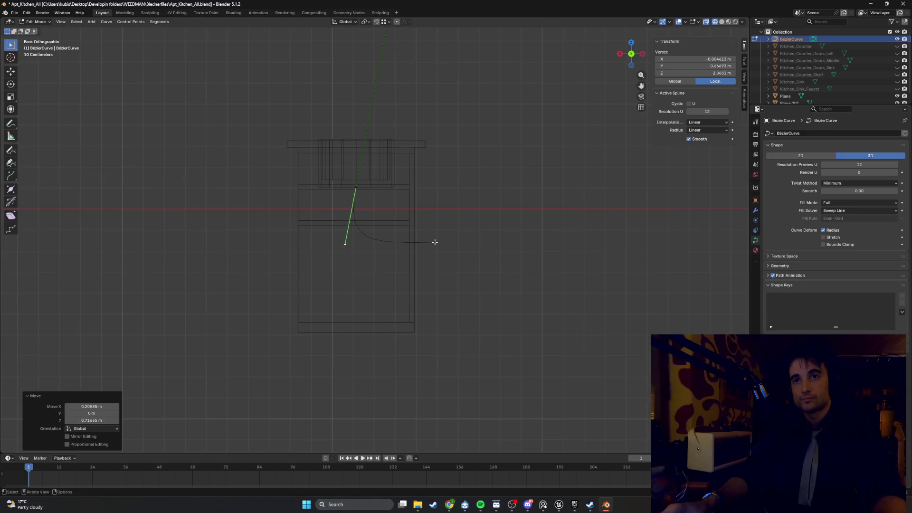
left_click(435, 243)
key("g")
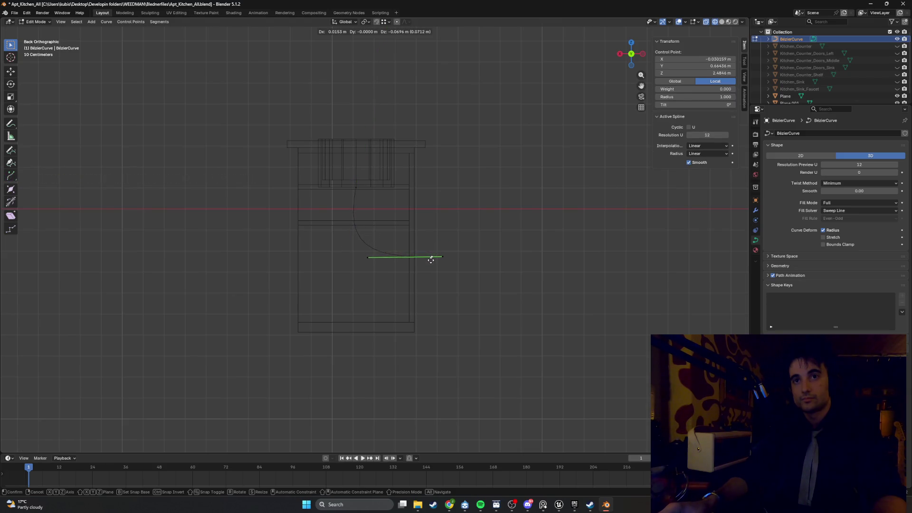
left_click(431, 261)
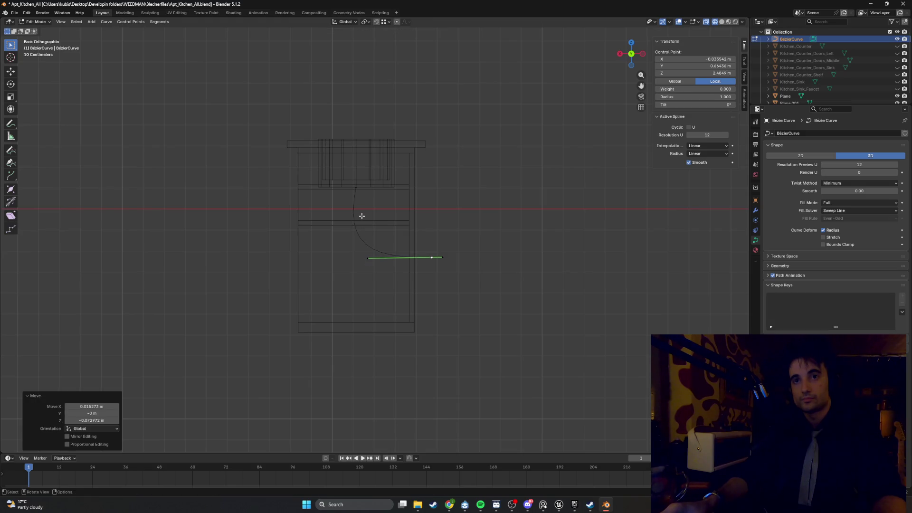
Reposition the lower end of the top control point's handle, then deselect all.
left_click(356, 192)
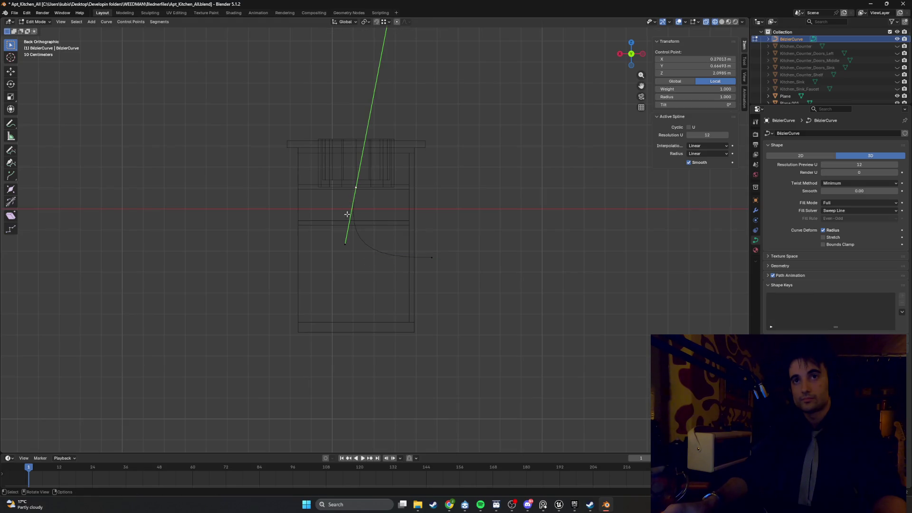
left_click(345, 244)
key("g")
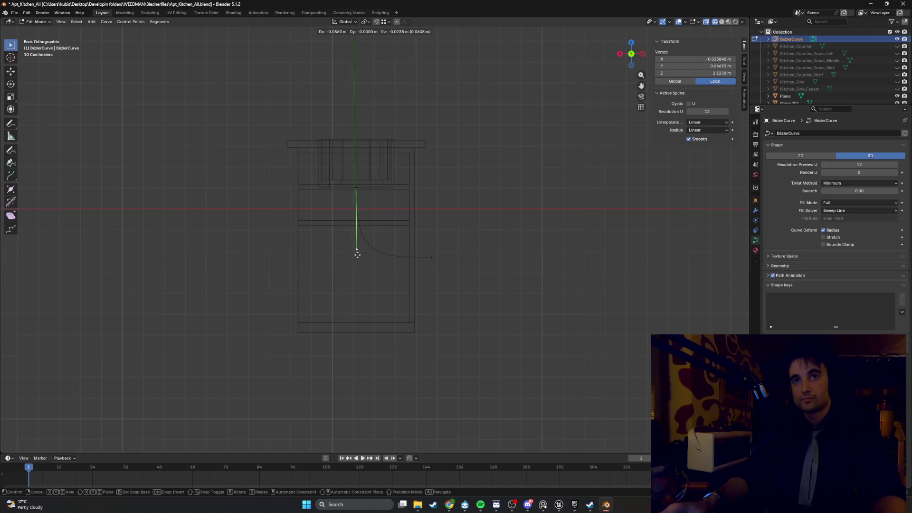
left_click(357, 255)
left_click(460, 263)
mouse_move(460, 262)
middle_mouse_down()
mouse_move(452, 261)
mouse_move(519, 268)
mouse_move(498, 263)
mouse_move(470, 283)
mouse_move(481, 270)
middle_mouse_up()
scroll(480, 268, "up", 2)
Rotate the lower control point's handles by exactly 90°, then 63.4° in back view to nearly horizontal.
left_click(483, 269)
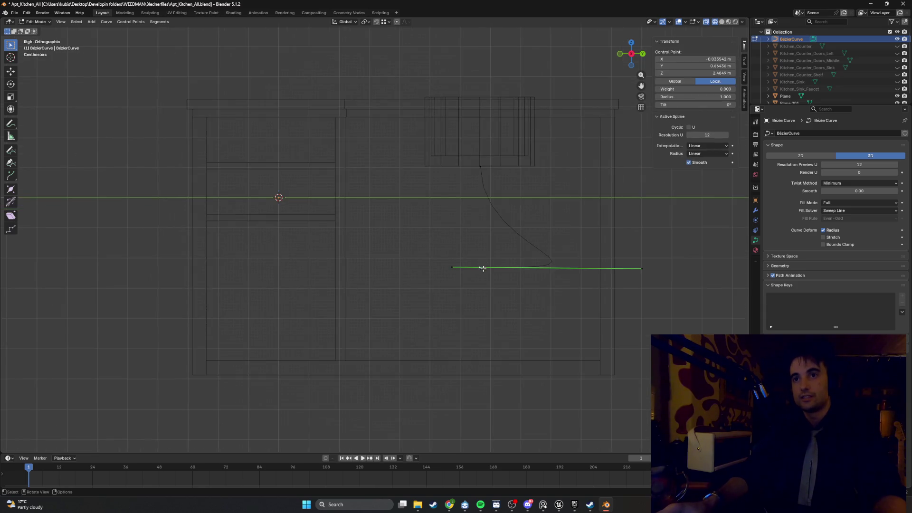
key("g")
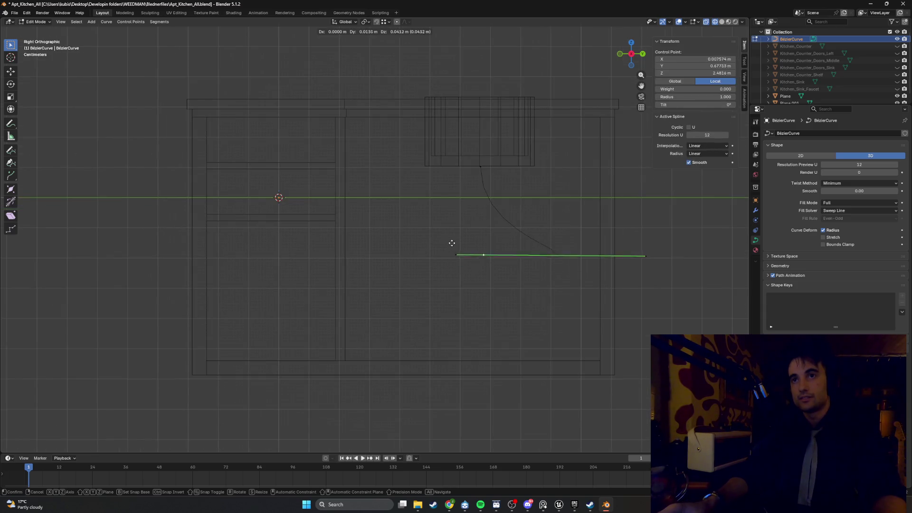
key("Escape")
key("r")
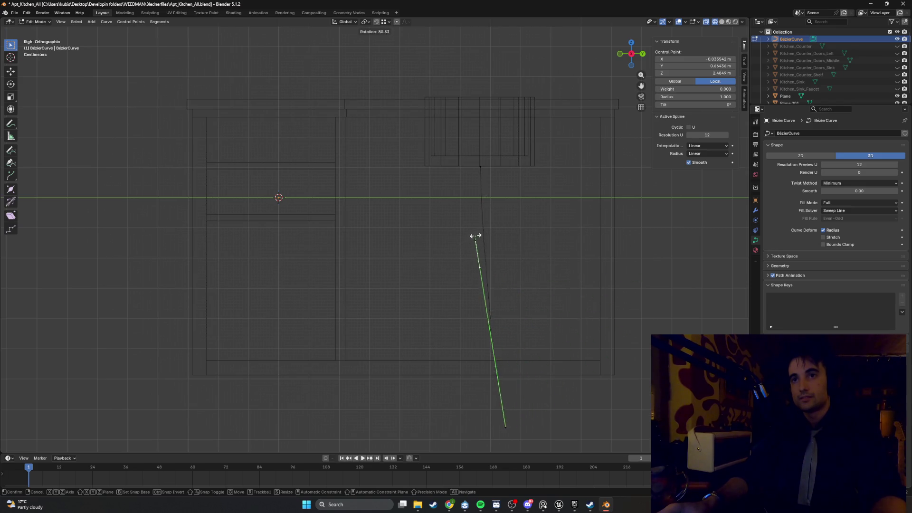
key("ctrl")
left_click(481, 165)
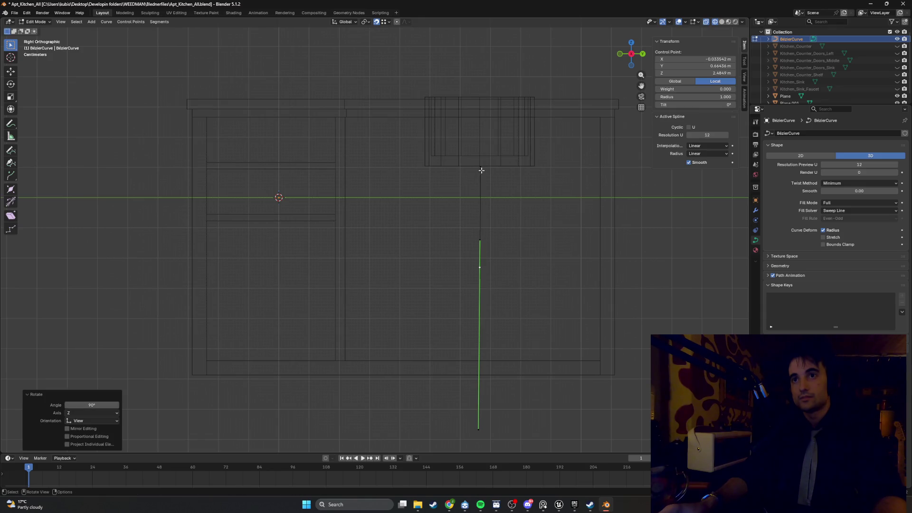
middle_click_drag(511, 261, 465, 266, "alt")
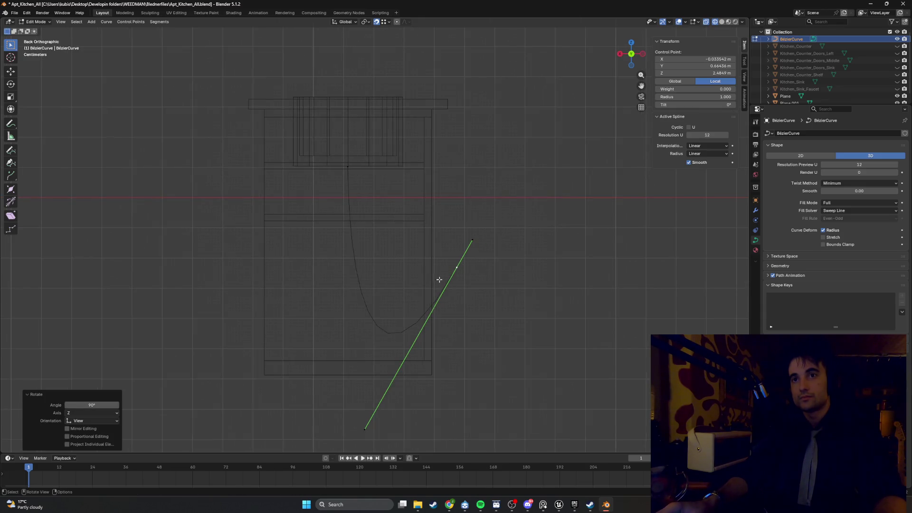
key("r")
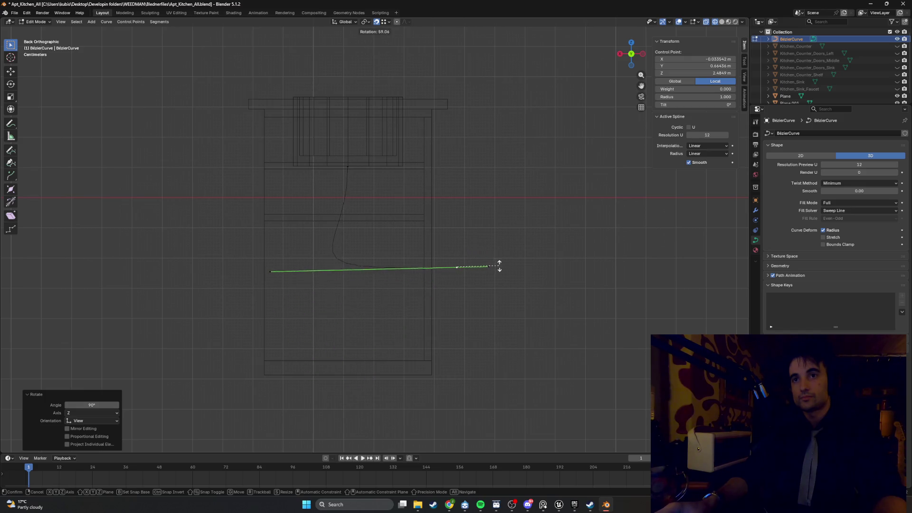
left_click(501, 269)
Move the handle's left end, then start raising the lower control point slightly.
left_click(271, 258)
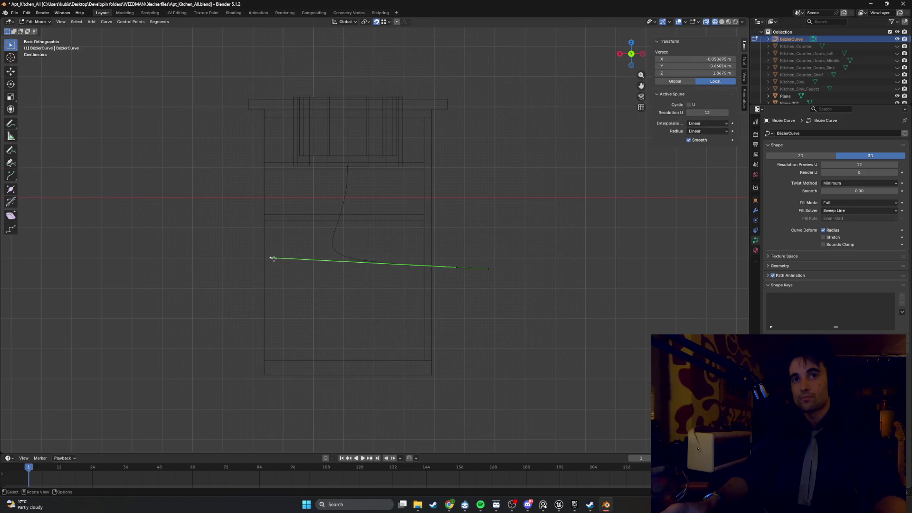
key("g")
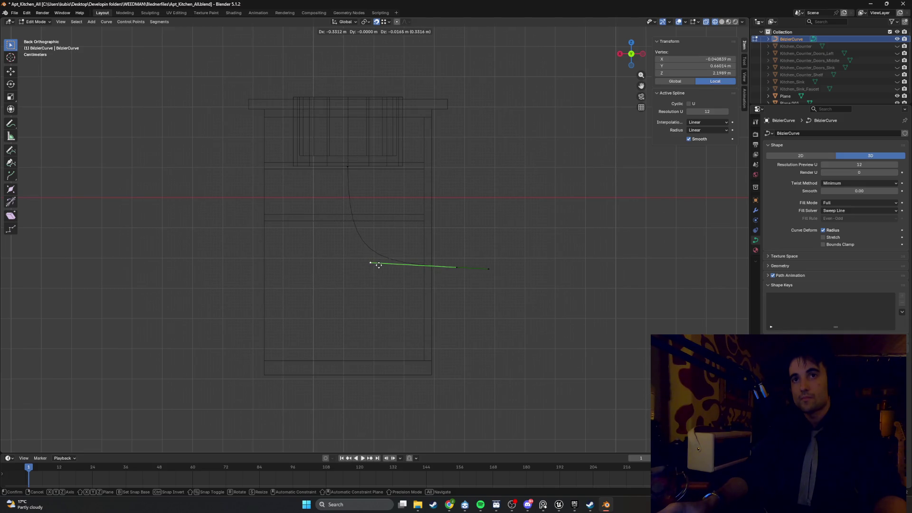
left_click(380, 264)
left_click(456, 267)
key("g")
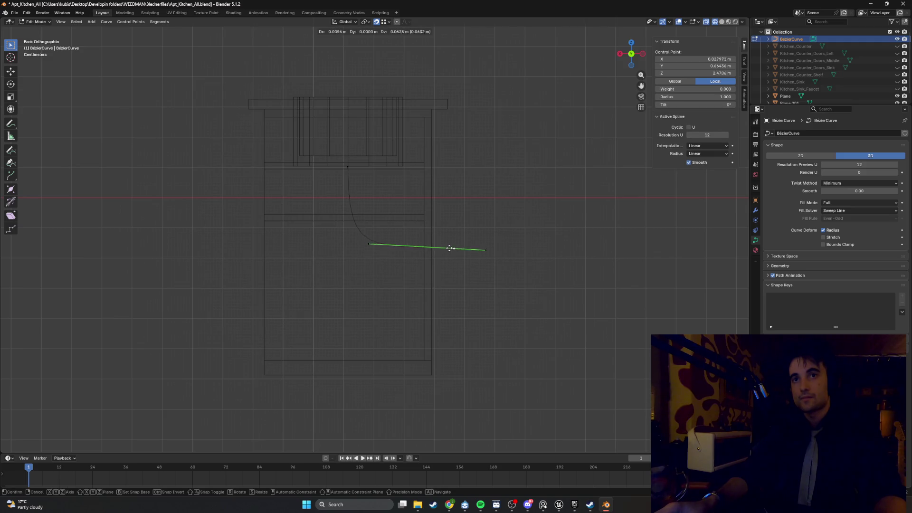
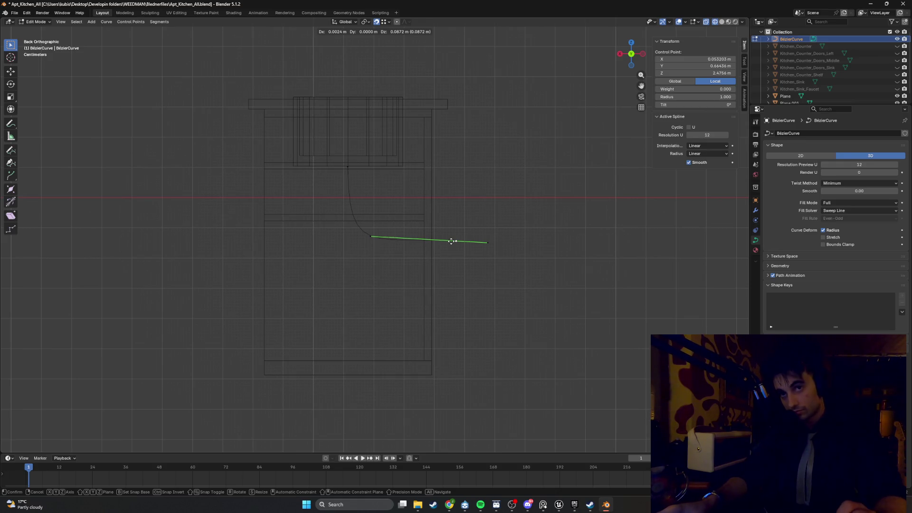
Fix the cord's end point in place and nudge its upper handle, viewed from the side.
left_click(451, 241)
mouse_move(448, 269)
middle_mouse_down()
mouse_move(529, 277)
mouse_move(495, 277)
mouse_move(505, 252)
mouse_move(493, 285)
middle_mouse_up()
scroll(504, 251, "up", 3)
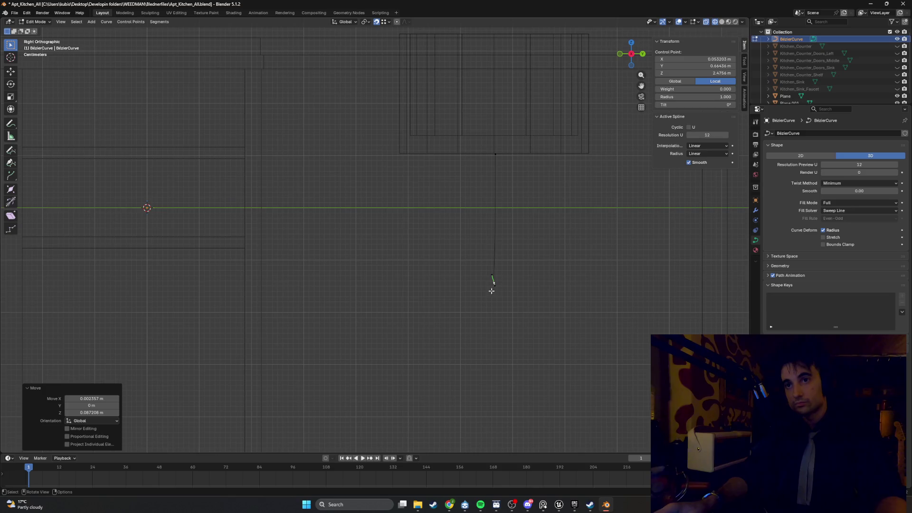
left_click(494, 277)
key("g")
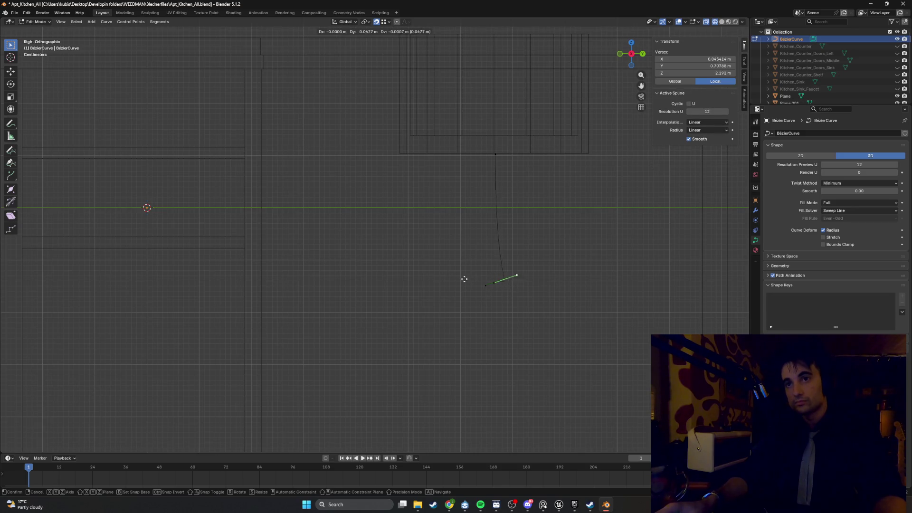
left_click(464, 279)
Slide the cord's end point and its handle along Y so the handle lines up vertically.
left_click(493, 282)
key("g")
key("y")
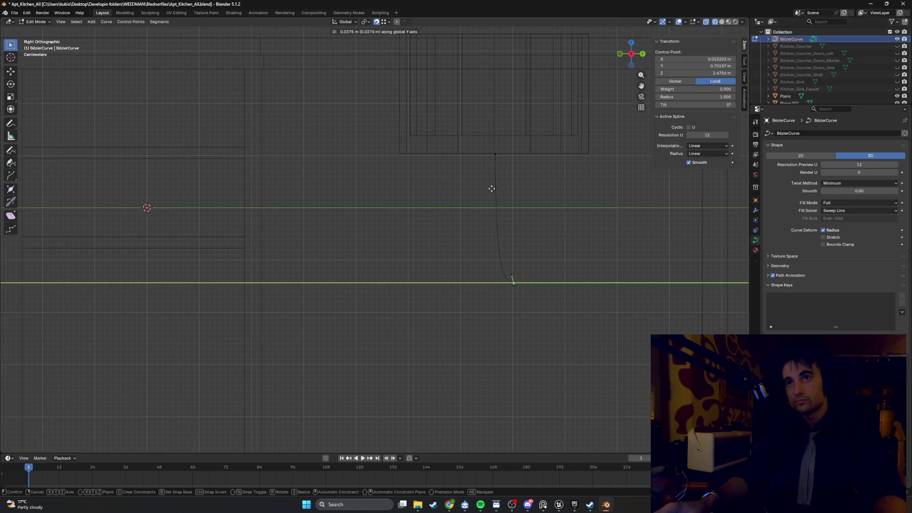
left_click(499, 271)
left_click(492, 273)
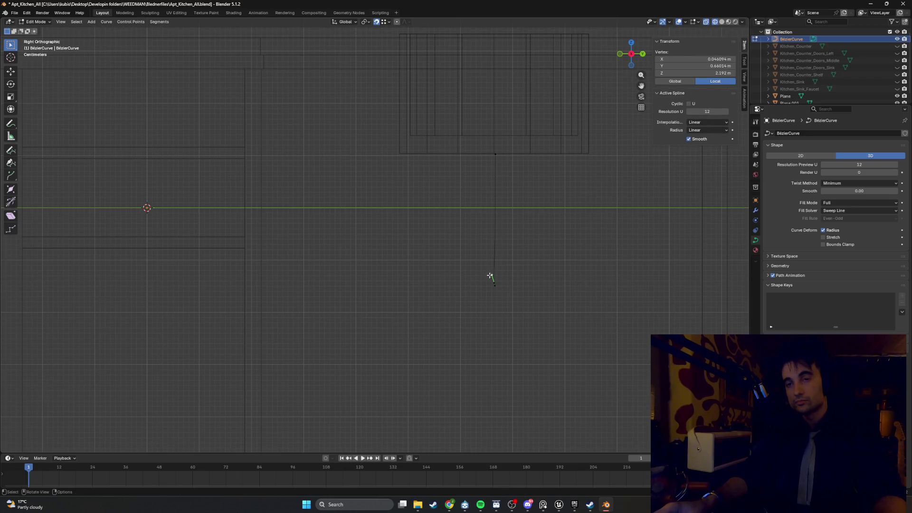
key("g")
key("y")
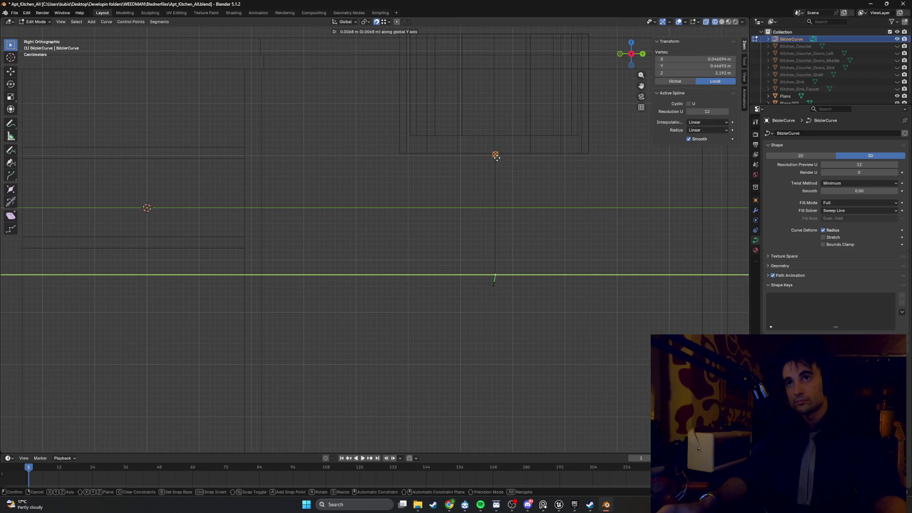
left_click(494, 156)
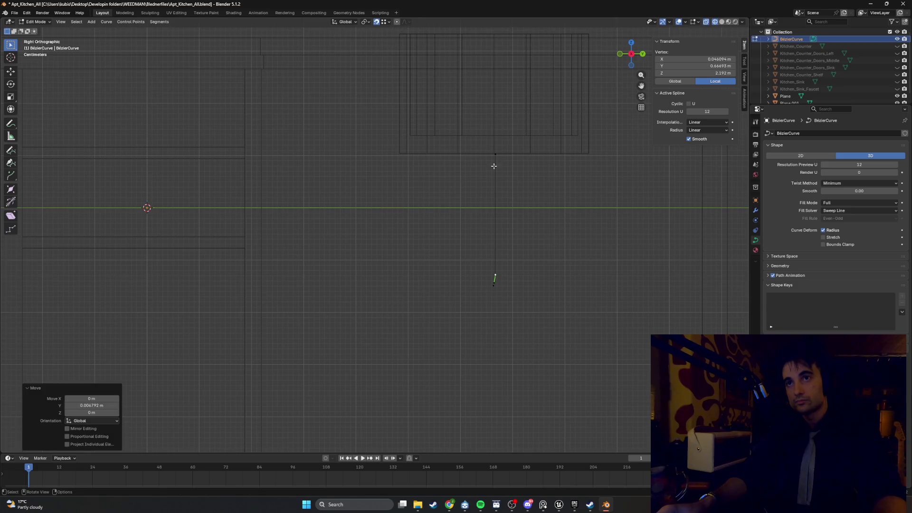
Move the cord's handles up along Y to meet the top point.
left_click(494, 284)
key("g")
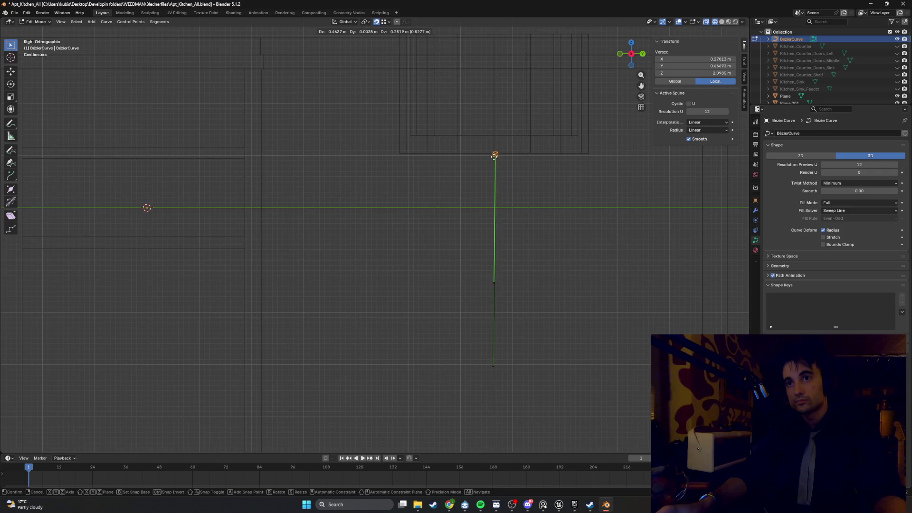
left_click(493, 163)
left_click(494, 284)
key("g")
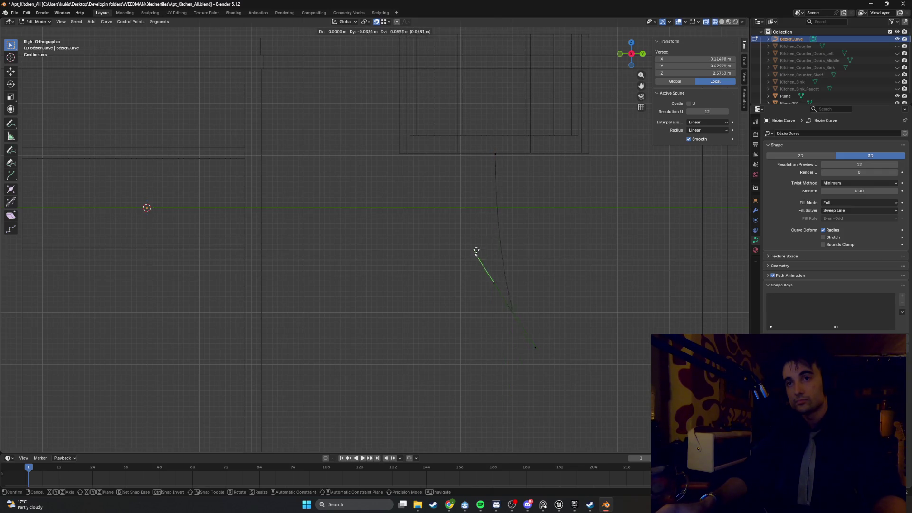
key("z")
key("y")
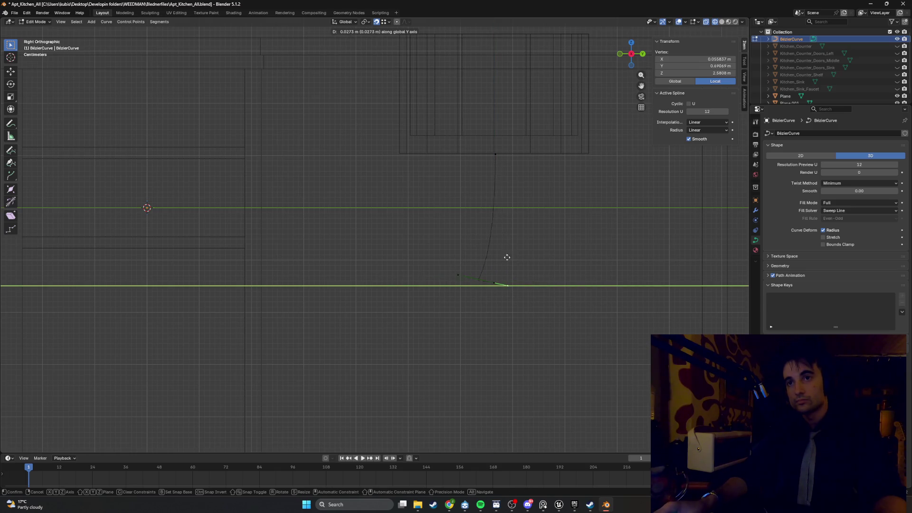
left_click(494, 155)
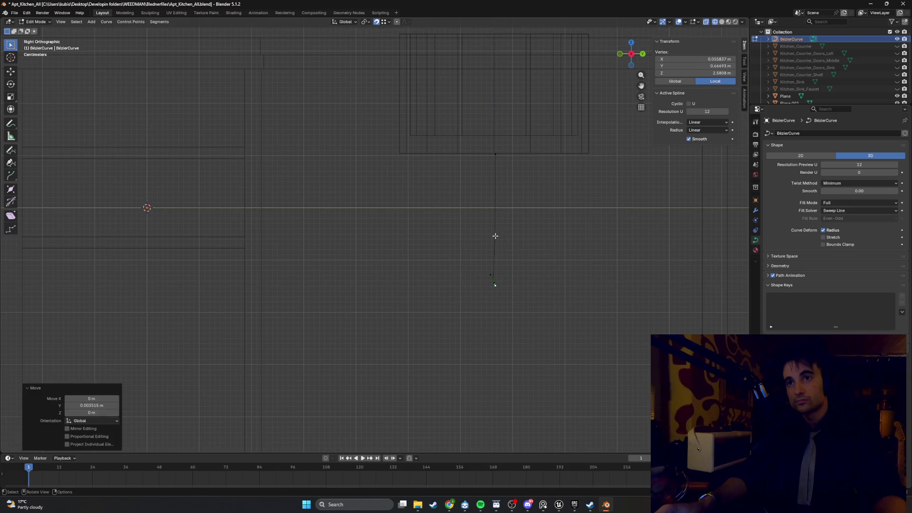
Shift a lower cord point along Y into line with the top point.
left_click(493, 275)
key("g")
key("y")
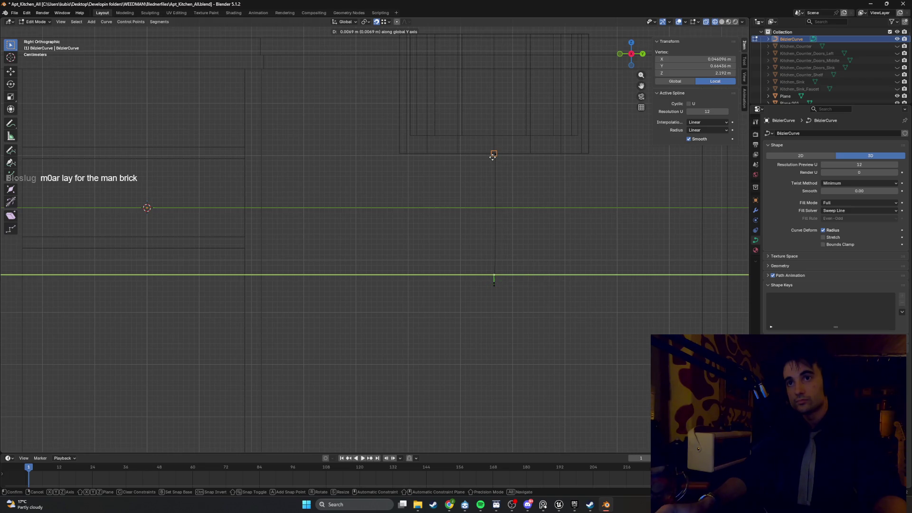
left_click(492, 156)
Reposition the cord's bottom point along Y, undoing and redoing the adjustment.
mouse_move(536, 273)
middle_mouse_down()
mouse_move(525, 291)
mouse_move(537, 295)
mouse_move(524, 295)
middle_mouse_up()
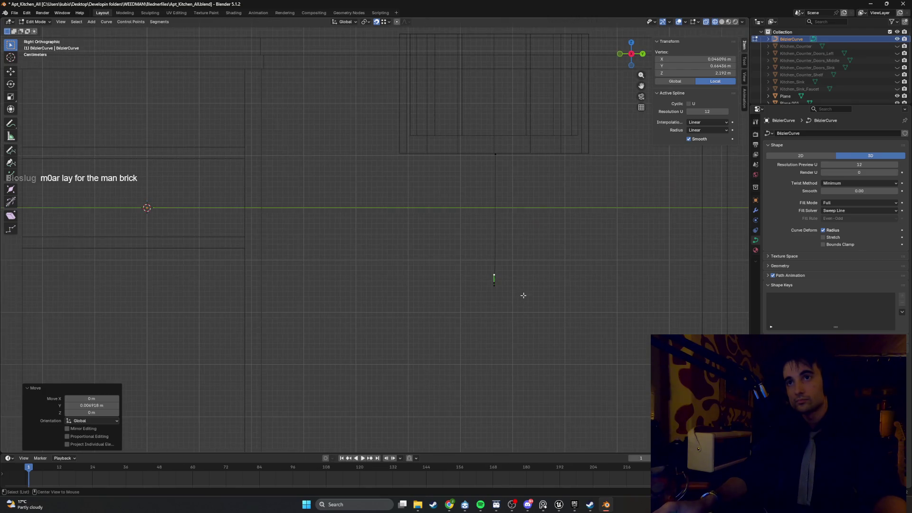
left_click(499, 156)
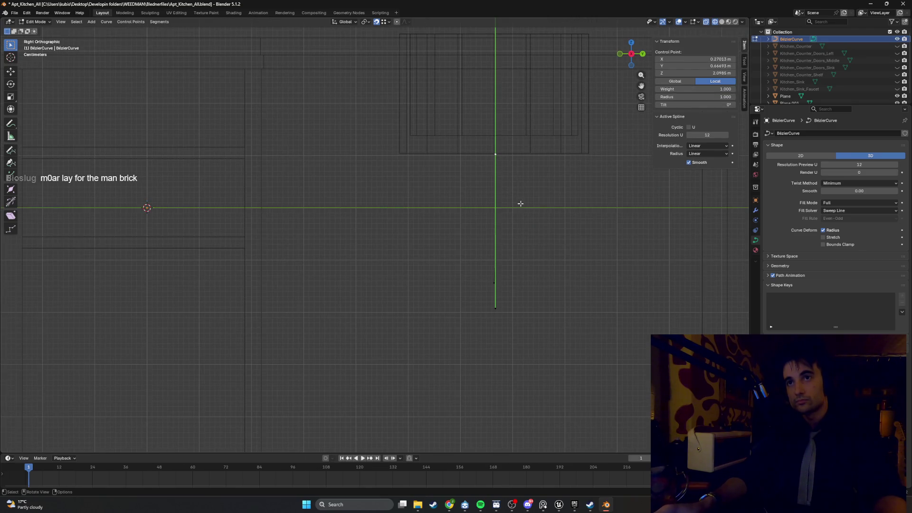
left_click(495, 308)
key("g")
key("y")
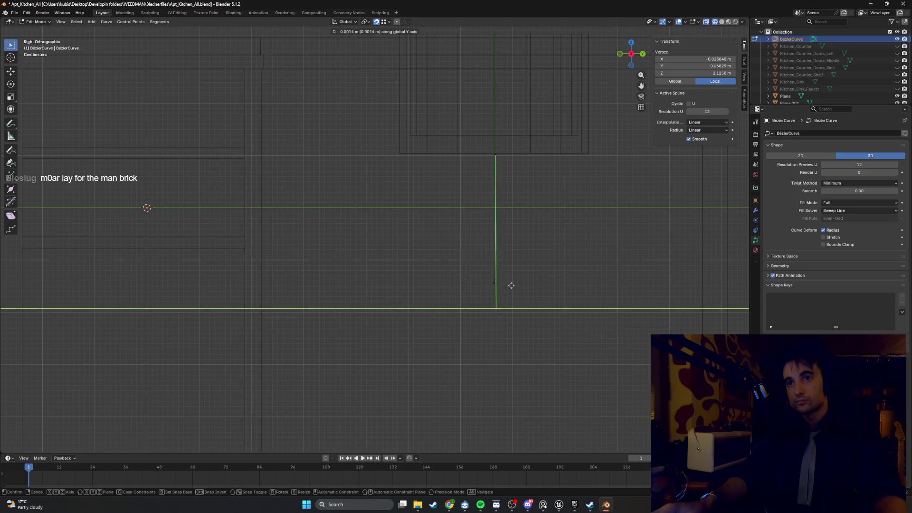
left_click(496, 286)
key("ctrl+z")
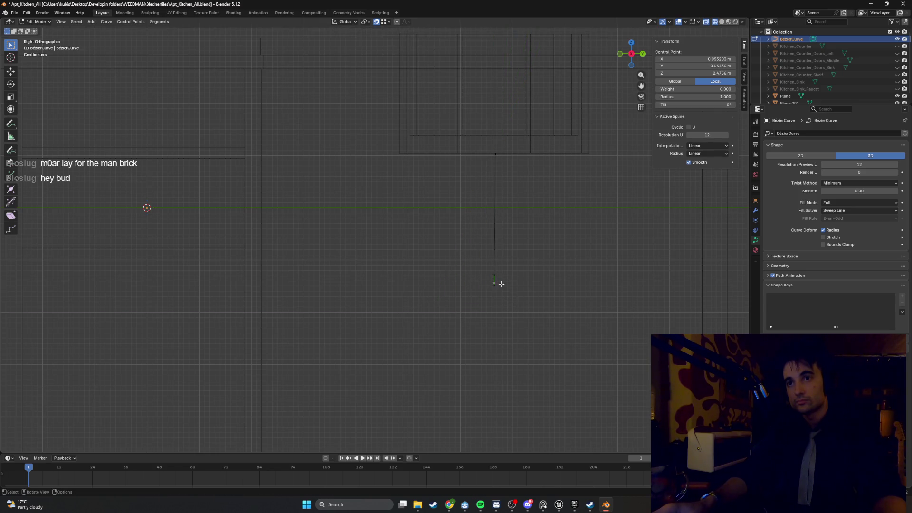
key("g")
key("y")
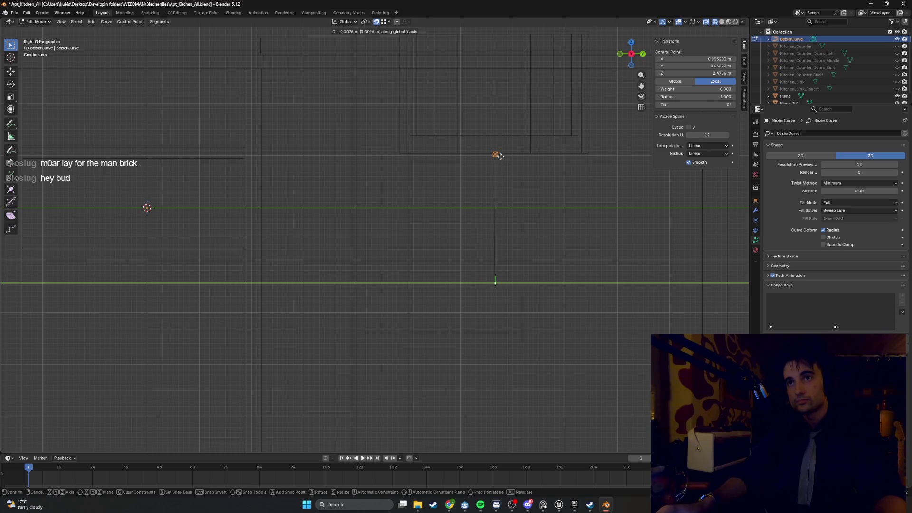
left_click(499, 157)
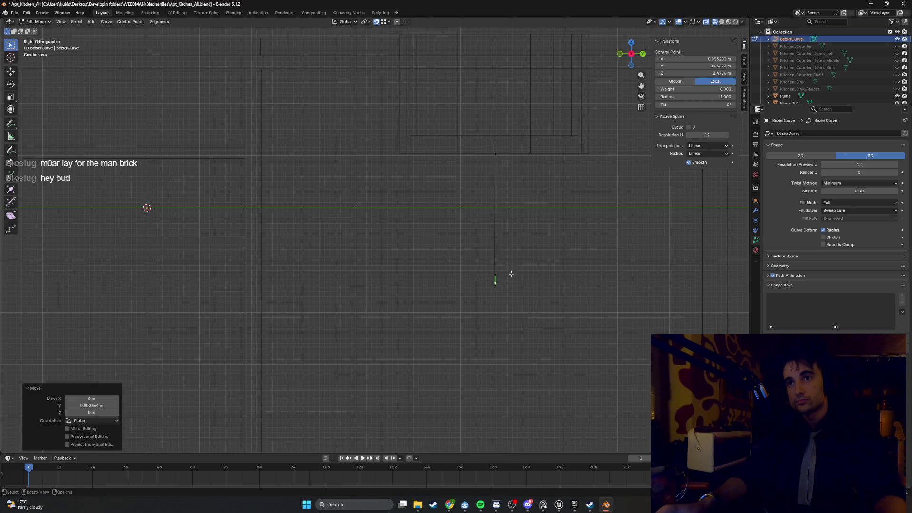
Straighten the cord's lower segment vertically, then view it in perspective with solid shading.
left_click(494, 156)
left_click(495, 312)
key("g")
key("y")
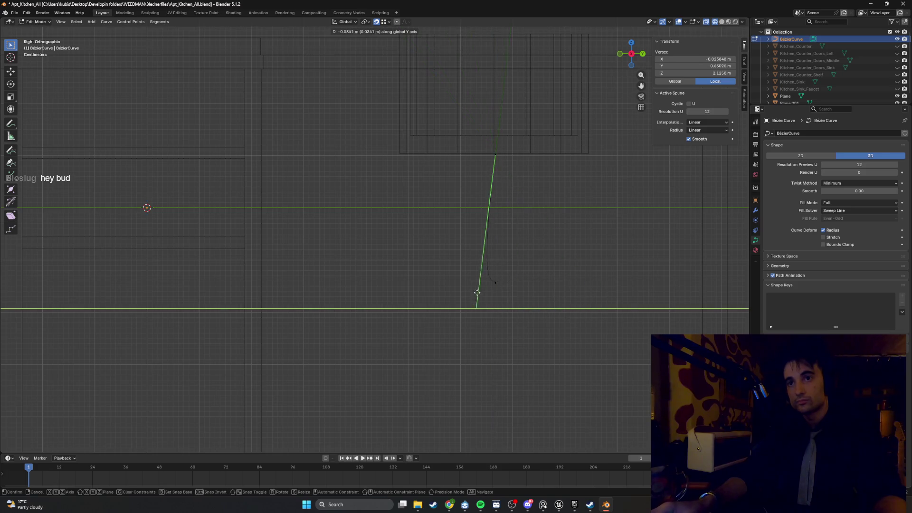
left_click(494, 281)
left_click(542, 245)
mouse_move(540, 253)
middle_mouse_down()
mouse_move(470, 264)
mouse_move(487, 281)
mouse_move(522, 280)
mouse_move(503, 283)
mouse_move(512, 284)
middle_mouse_up()
key("shift+z")
middle_click_drag(493, 298, 493, 303)
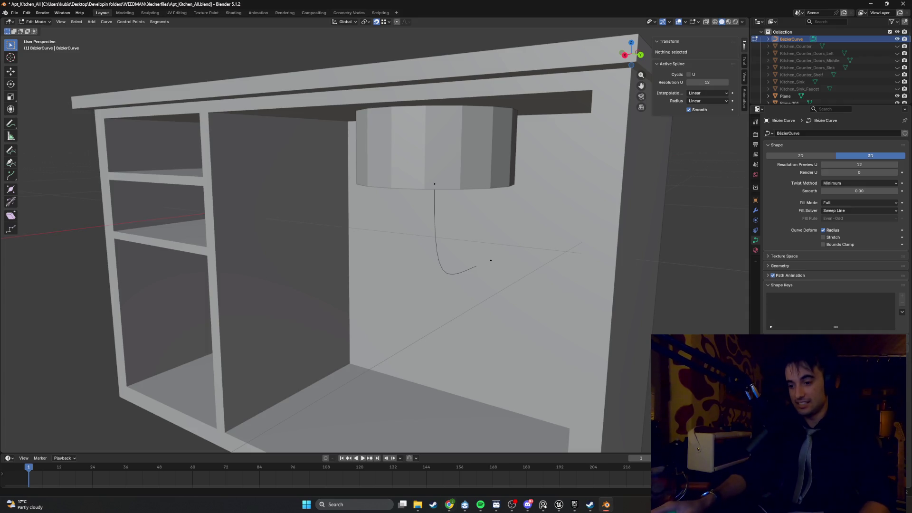
mouse_move(485, 269)
middle_mouse_down()
mouse_move(498, 268)
mouse_move(442, 275)
mouse_move(417, 312)
mouse_move(399, 297)
mouse_move(431, 259)
middle_mouse_up()
left_click(436, 205)
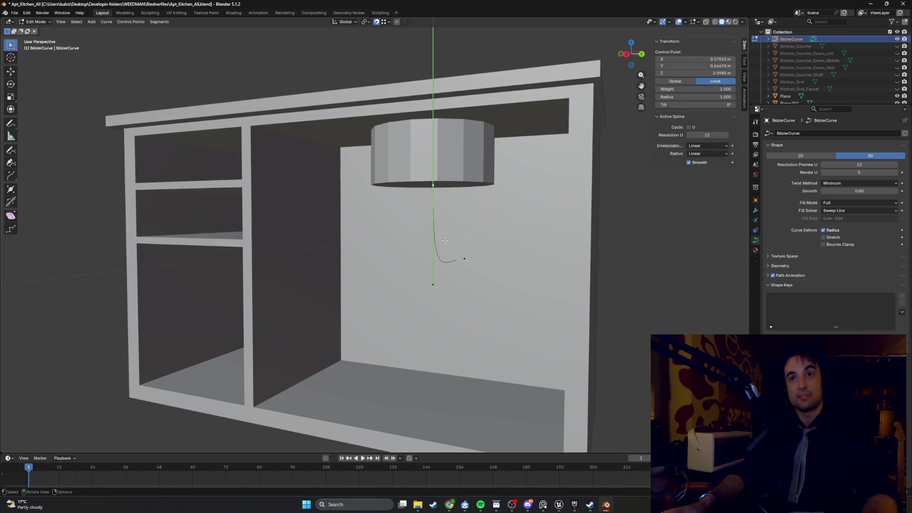
scroll(464, 261, "up", 3)
middle_click_drag(473, 266, 422, 270, "shift")
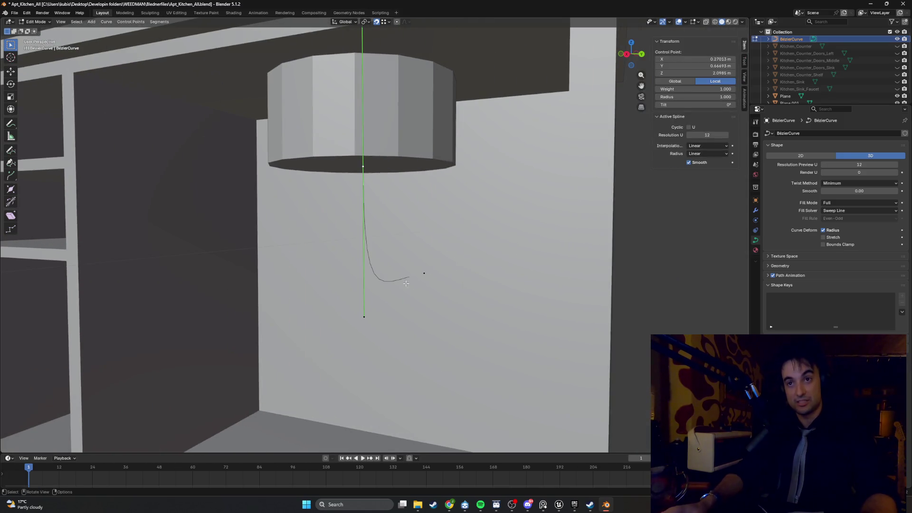
left_click(419, 274)
left_click(364, 168)
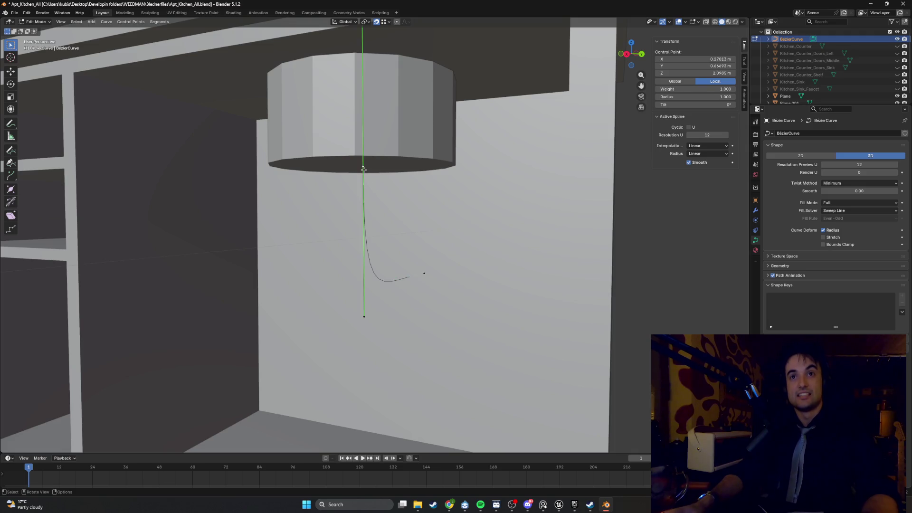
mouse_move(402, 224)
middle_mouse_down()
mouse_move(418, 251)
mouse_move(333, 285)
mouse_move(461, 274)
middle_mouse_up()
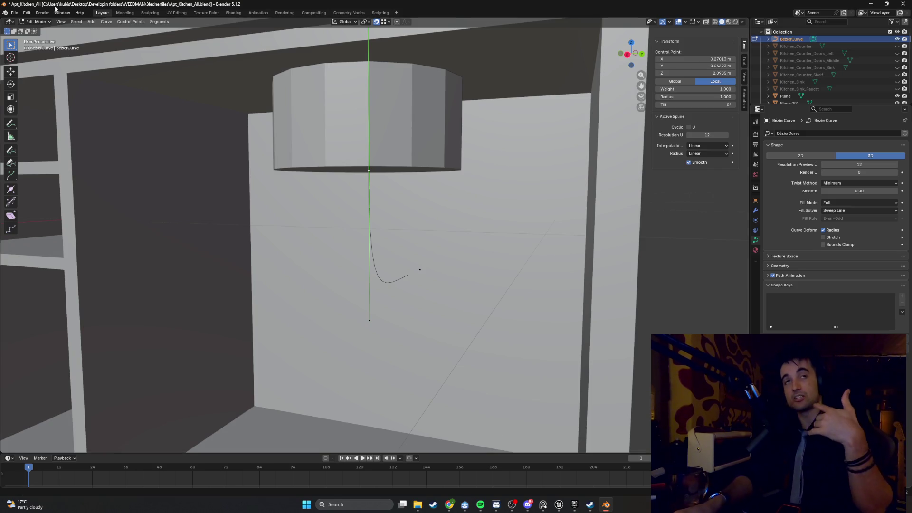
Save Apt_Kitchen_All.blend from the File menu, including the cord curve.
left_click(15, 13)
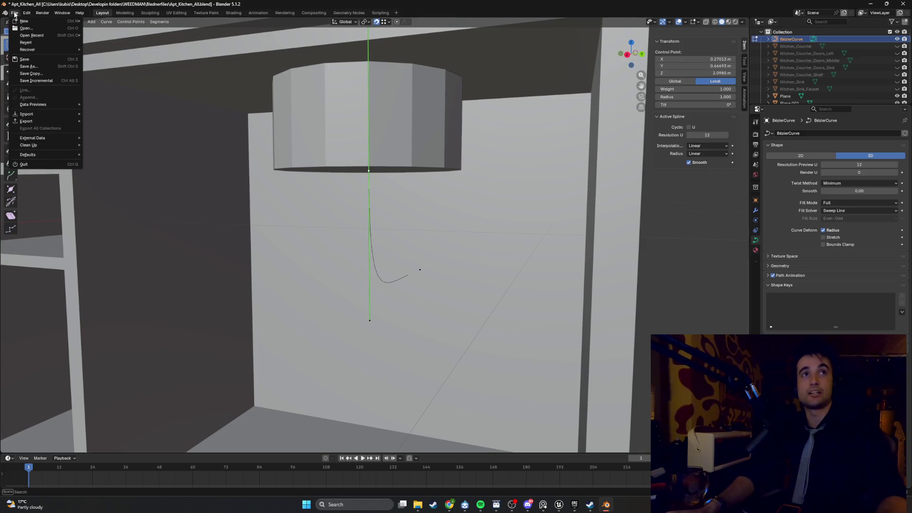
left_click(36, 60)
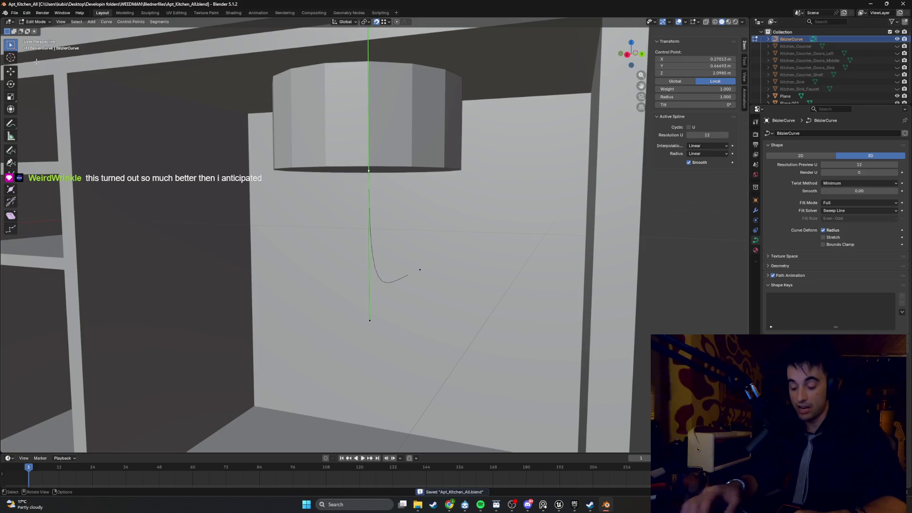